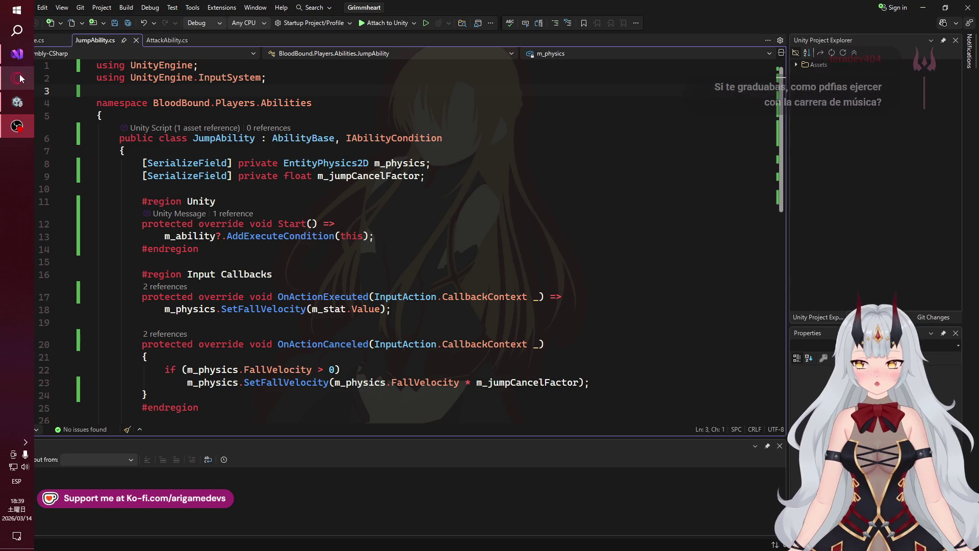
- Reload the Ko-fi support page in Opera and scroll through it for new tips
mouse_move(17, 82)
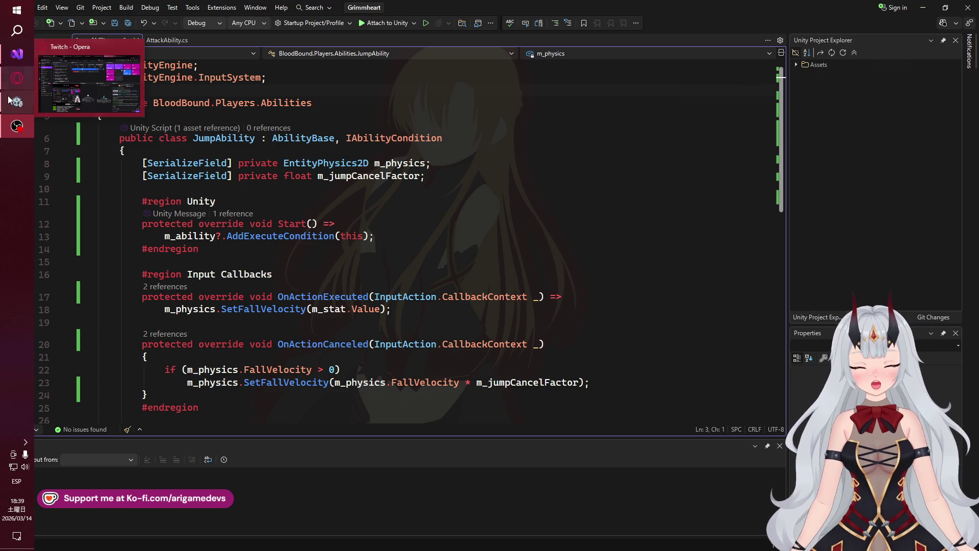
mouse_move(10, 100)
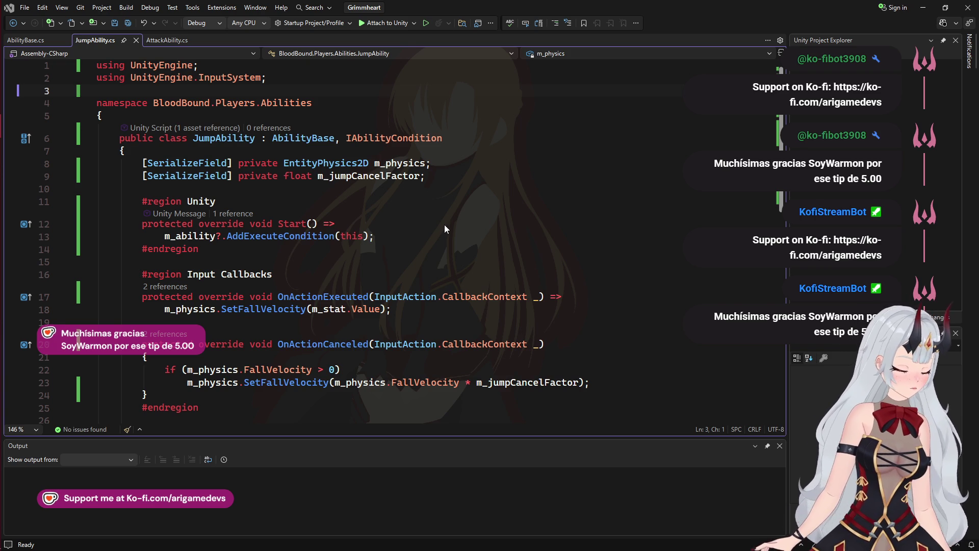
mouse_move(2, 196)
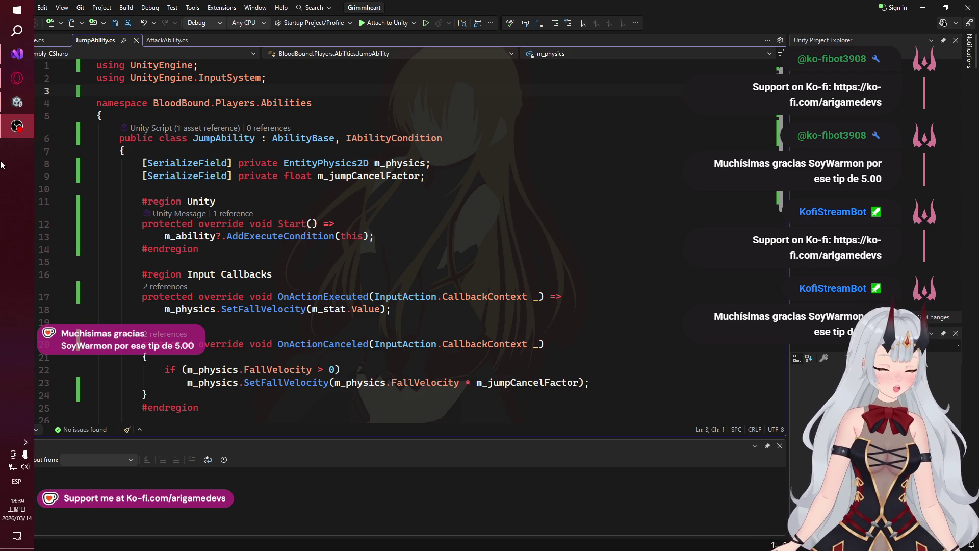
left_click(7, 87)
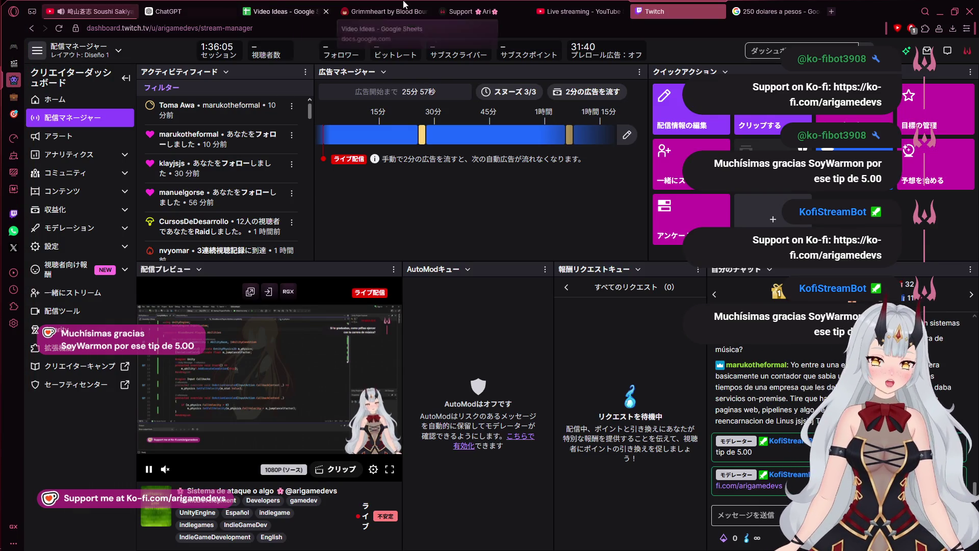
left_click(476, 7)
scroll(543, 222, "down", 9)
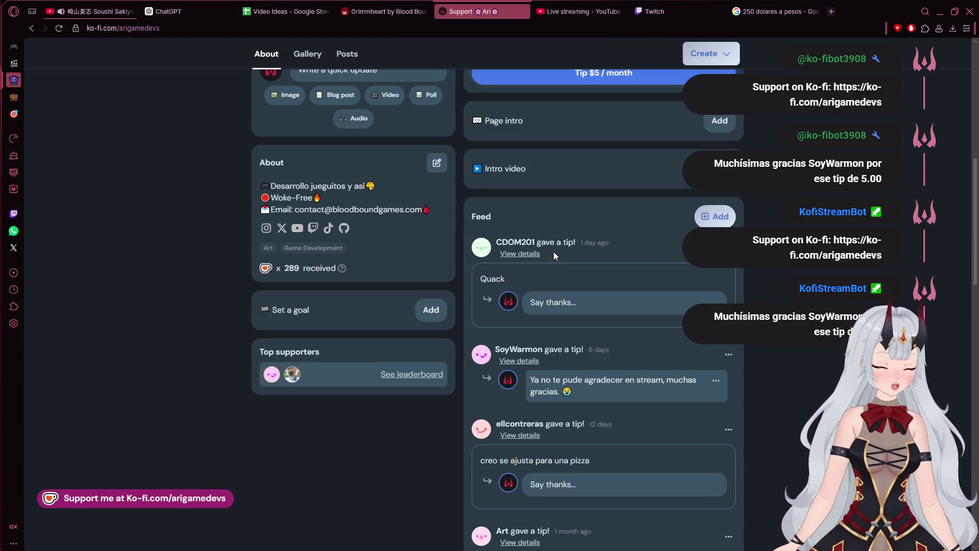
left_click(58, 28)
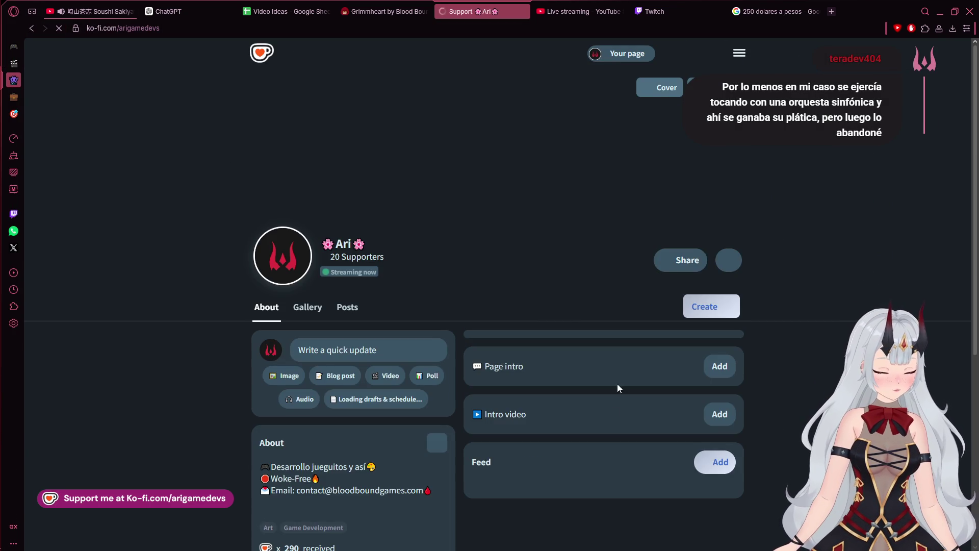
scroll(576, 381, "down", 4)
scroll(587, 362, "down", 2)
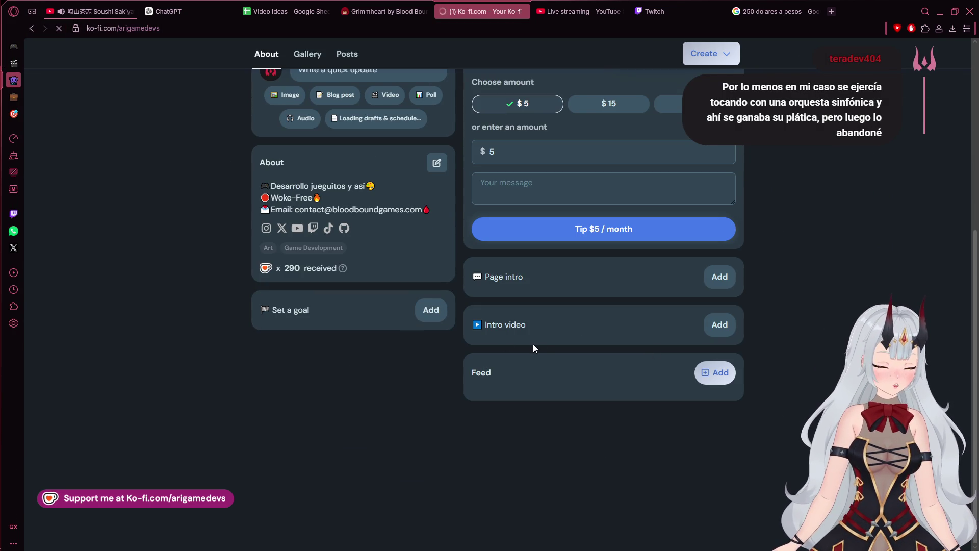
scroll(533, 343, "up", 5)
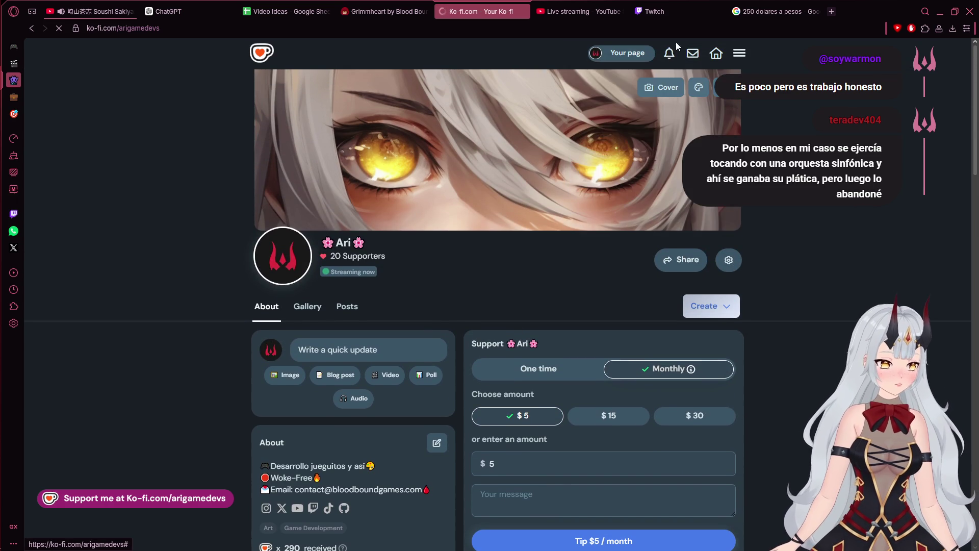
- Check Ko-fi notifications and the Twitch dashboard, then return to JumpAbility.cs in Visual Studio
left_click(782, 8)
left_click(682, 7)
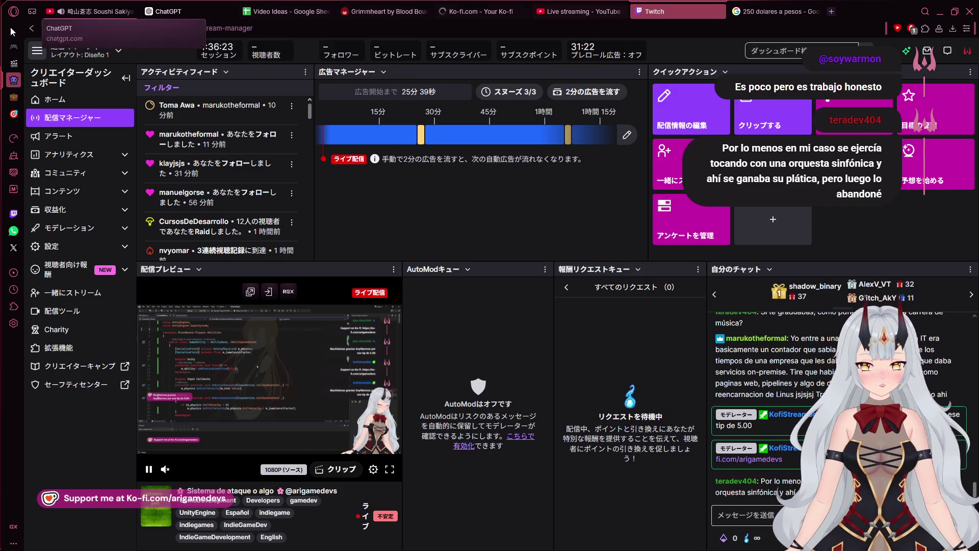
mouse_move(2, 63)
mouse_move(19, 77)
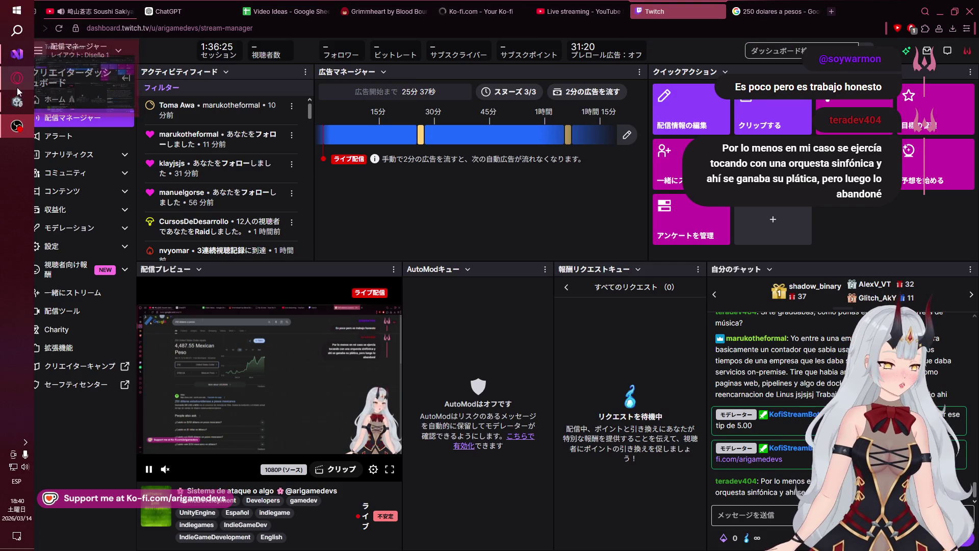
left_click(17, 54)
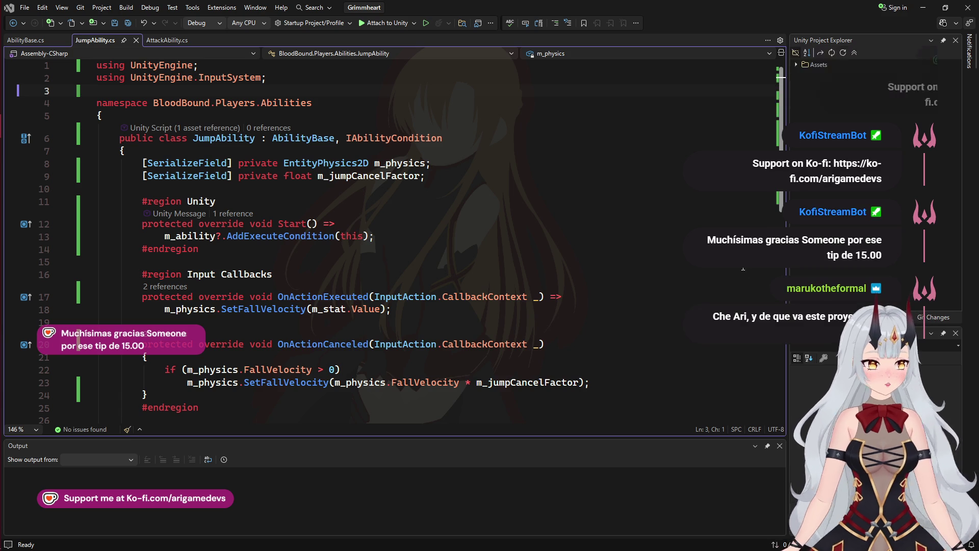
mouse_move(2, 211)
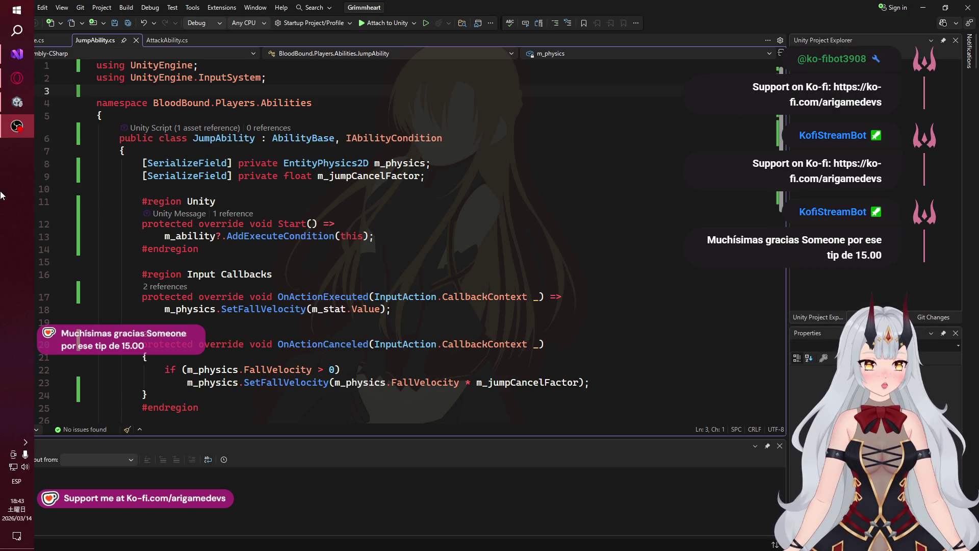
- Reload the Ko-fi support page and highlight the newest tipper's name in the feed
left_click(17, 78)
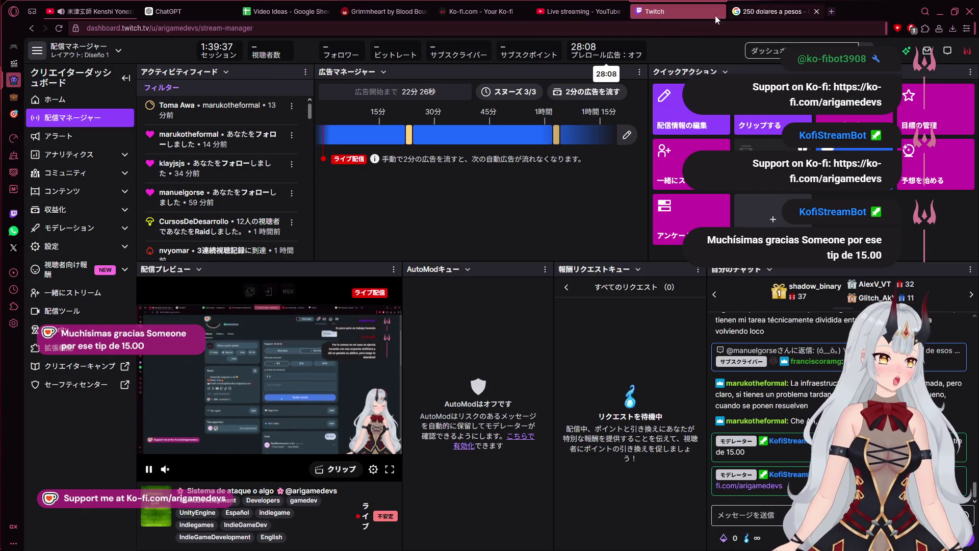
left_click(581, 11)
left_click(521, 5)
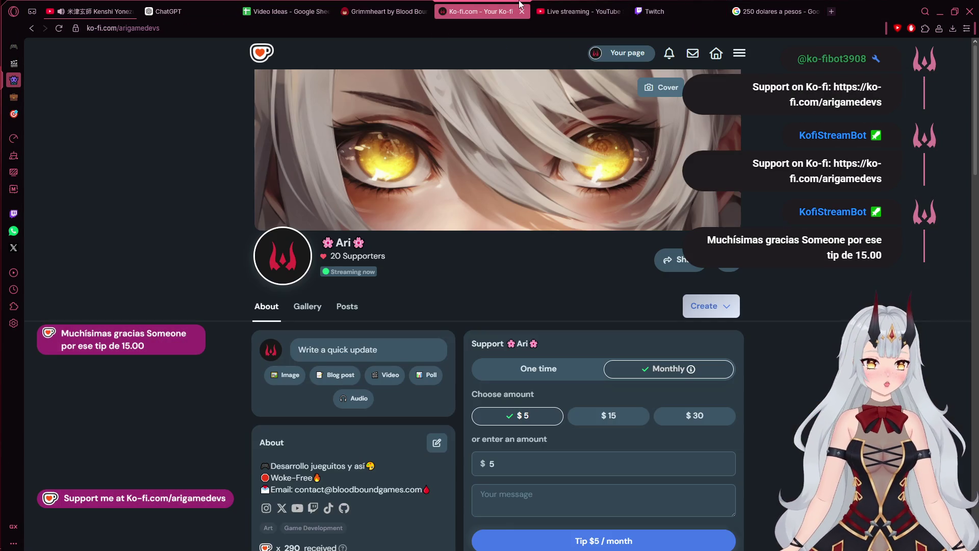
scroll(598, 289, "down", 7)
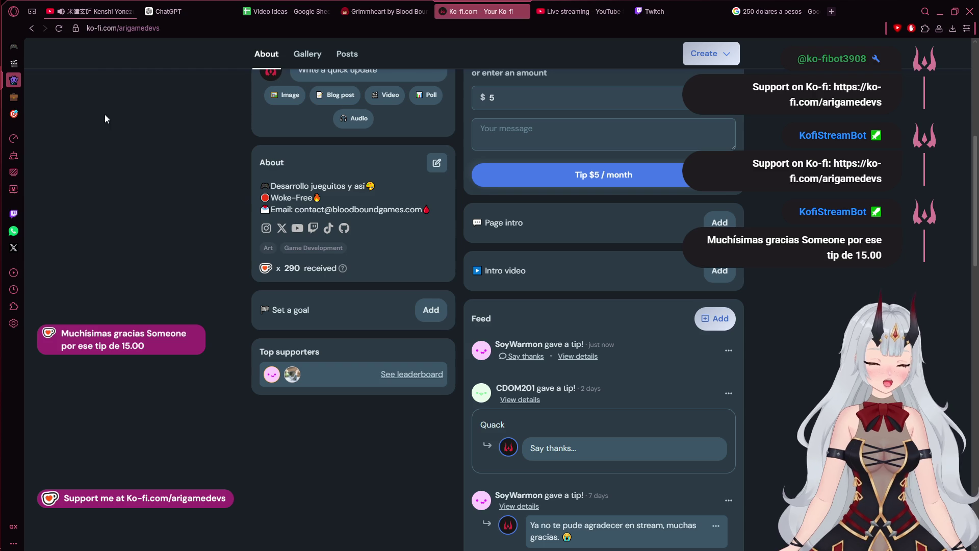
left_click(57, 29)
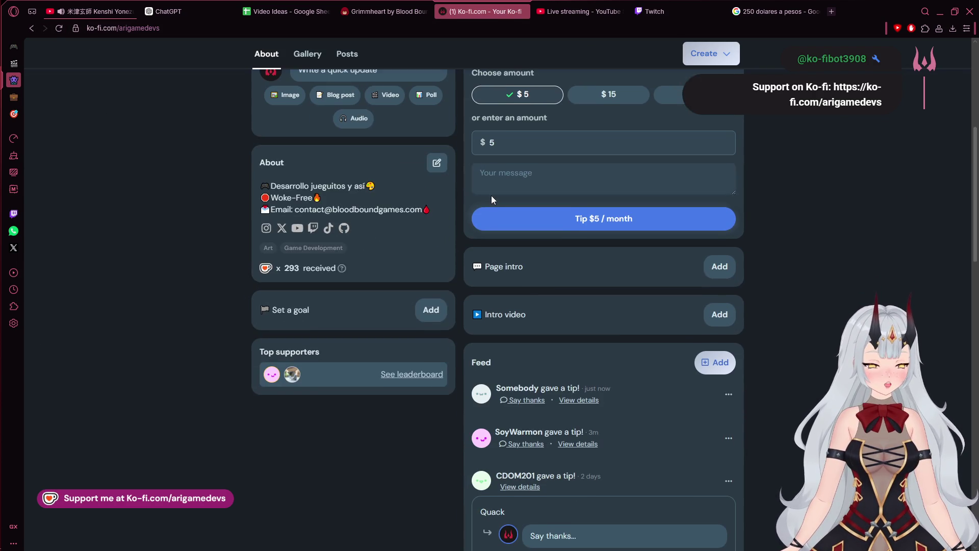
scroll(492, 195, "down", 2)
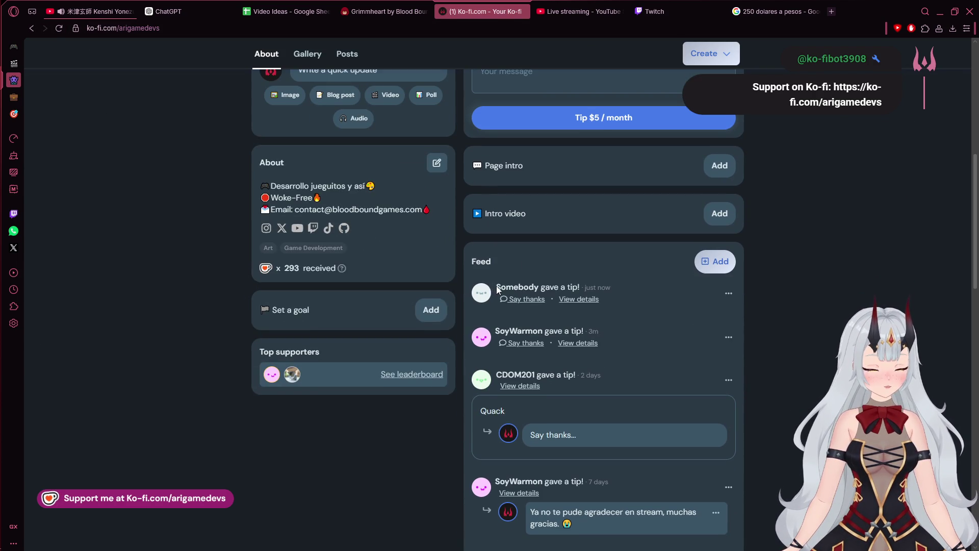
left_click_drag(497, 289, 538, 288)
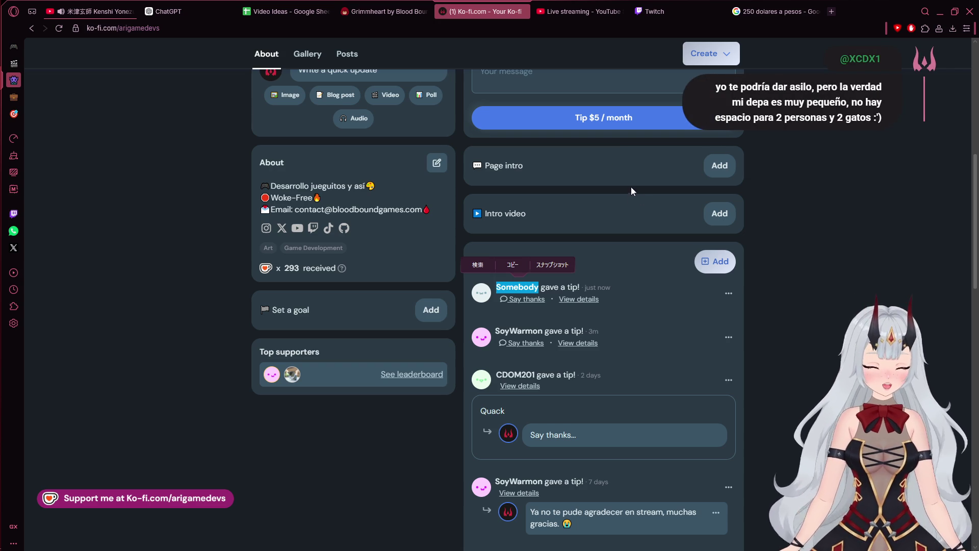
- Clear the new Ko-fi notification, glance at the YouTube and Twitch tabs, then return to Ko-fi
scroll(656, 139, "up", 5)
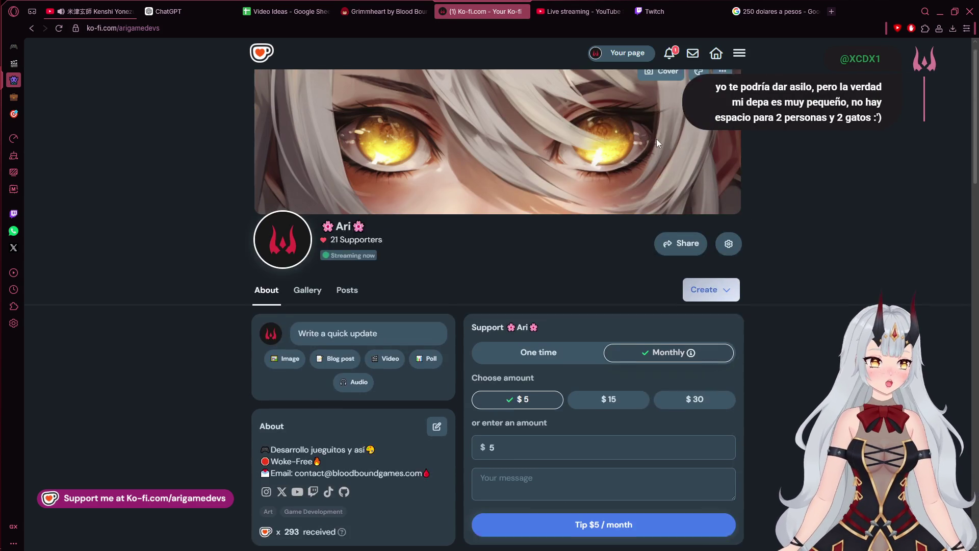
left_click(673, 56)
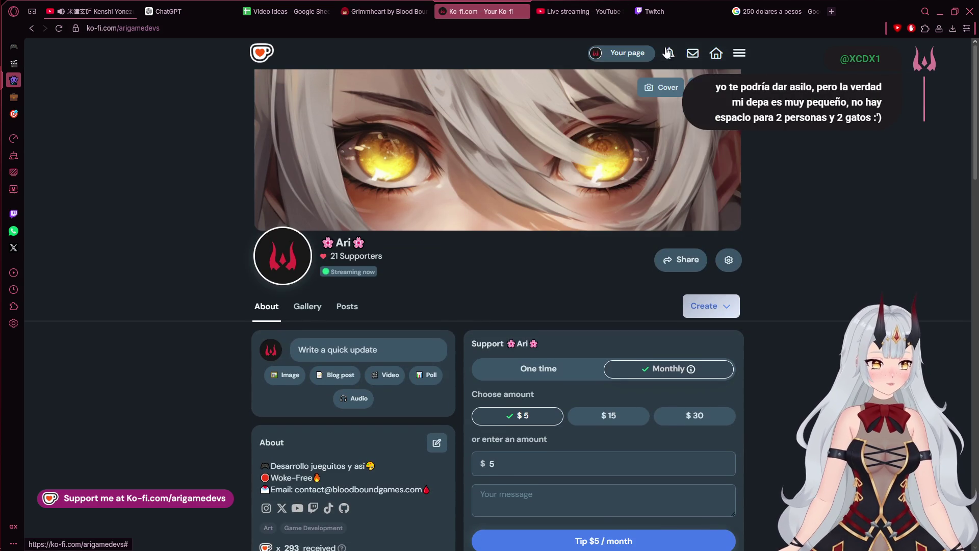
left_click(575, 6)
left_click(655, 10)
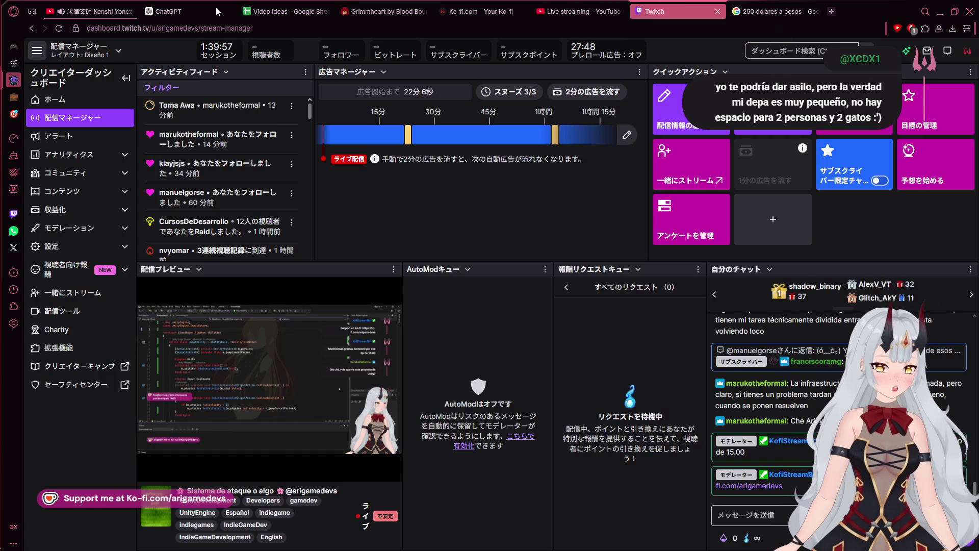
left_click(445, 5)
mouse_move(10, 121)
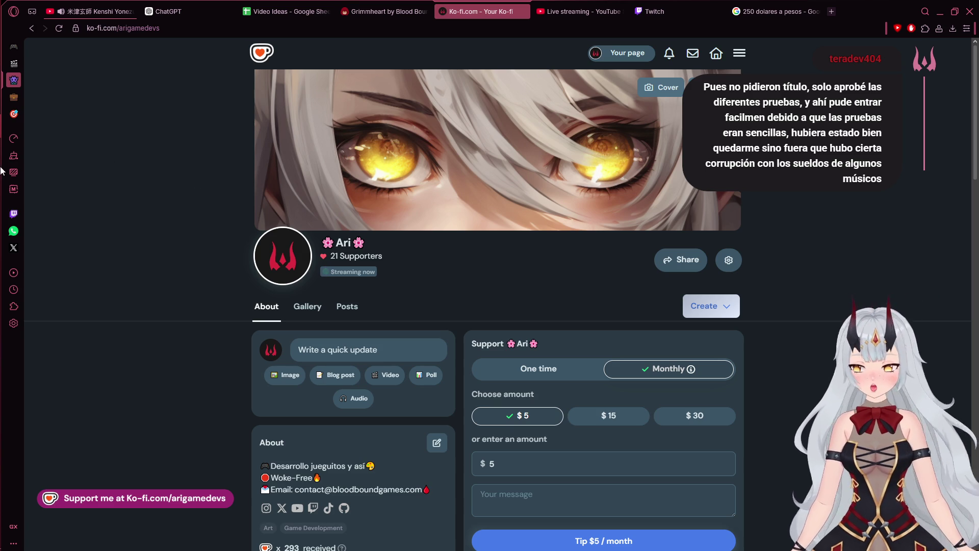
mouse_move(10, 93)
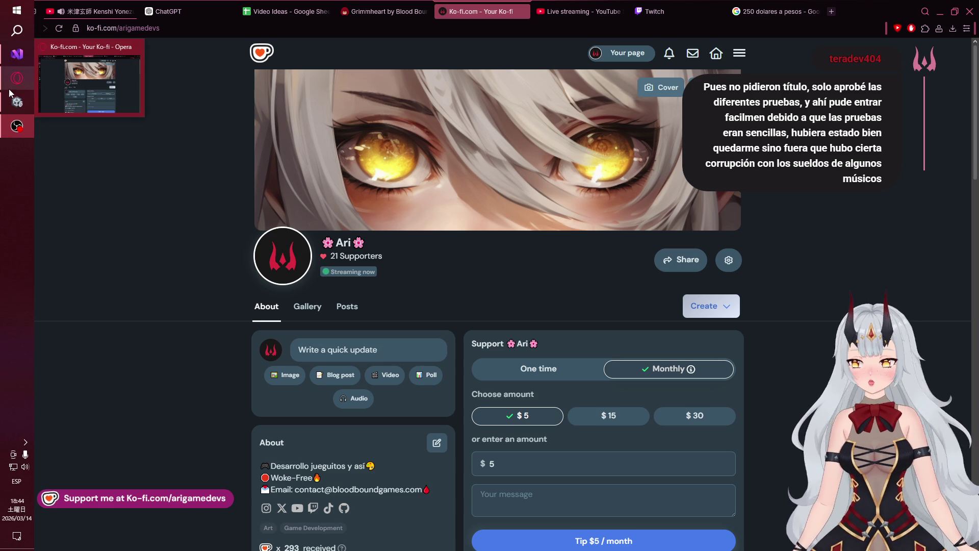
- Switch to the 'Grimmheart by Blood Bound' itch.io tab in Opera
left_click(384, 11)
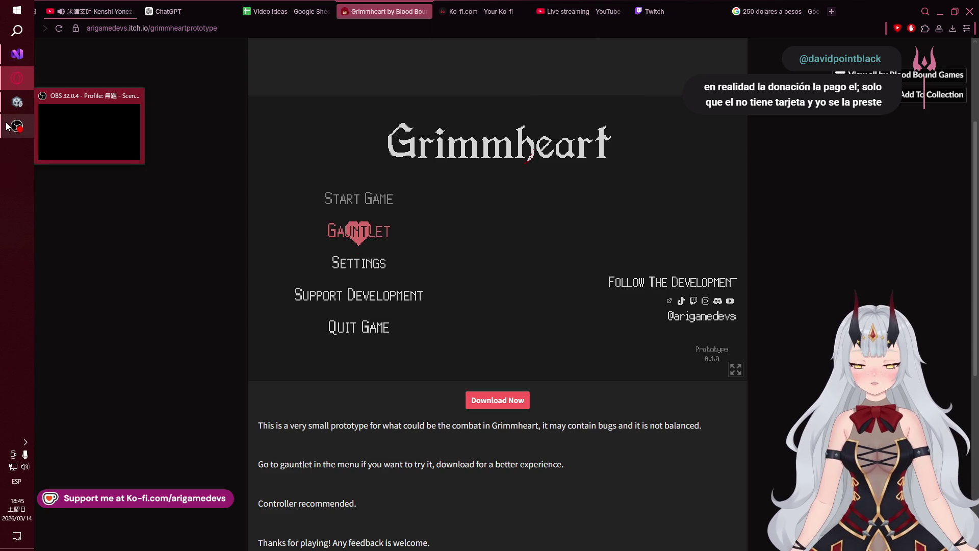
left_click(7, 127)
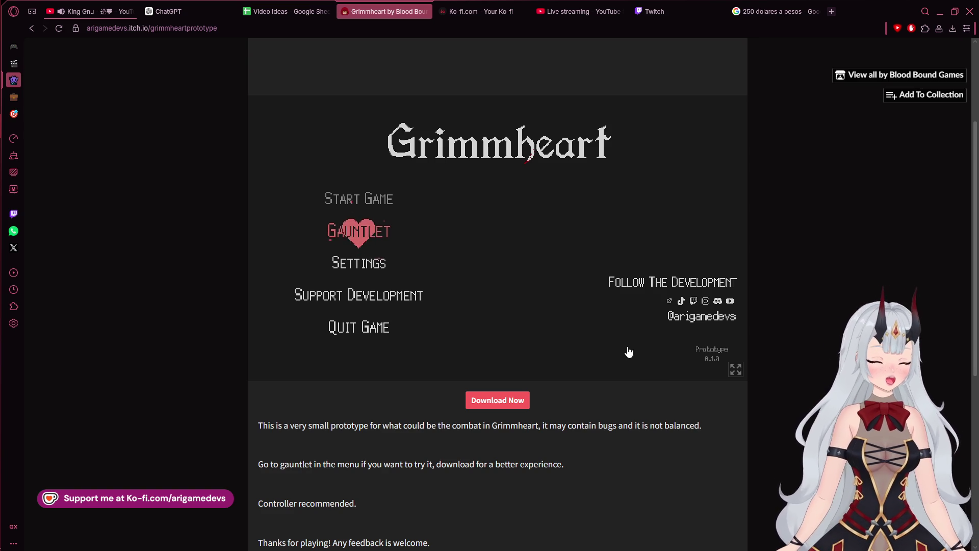
- Scroll through JumpAbility.cs in Visual Studio, then open AttackAbility.cs, which logs 'Attack'
mouse_move(2, 270)
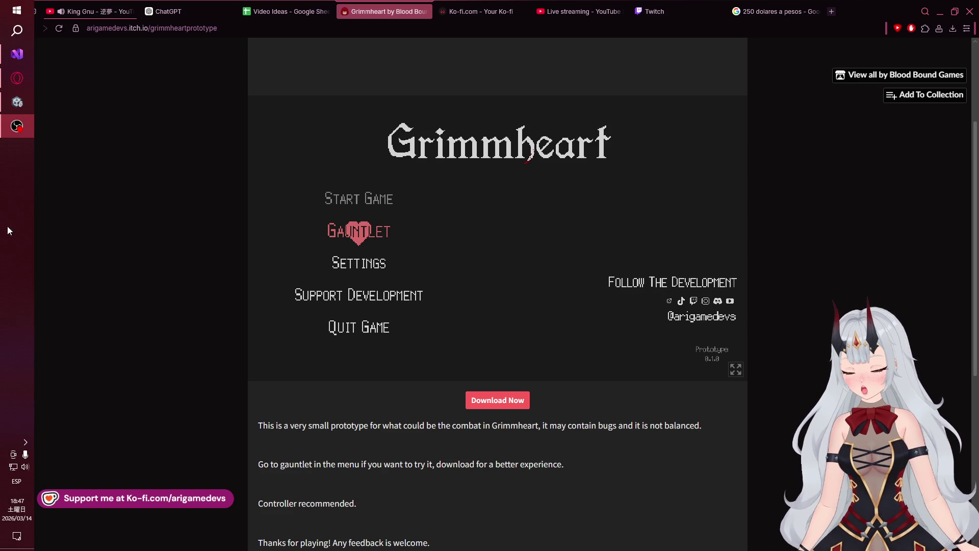
left_click(15, 102)
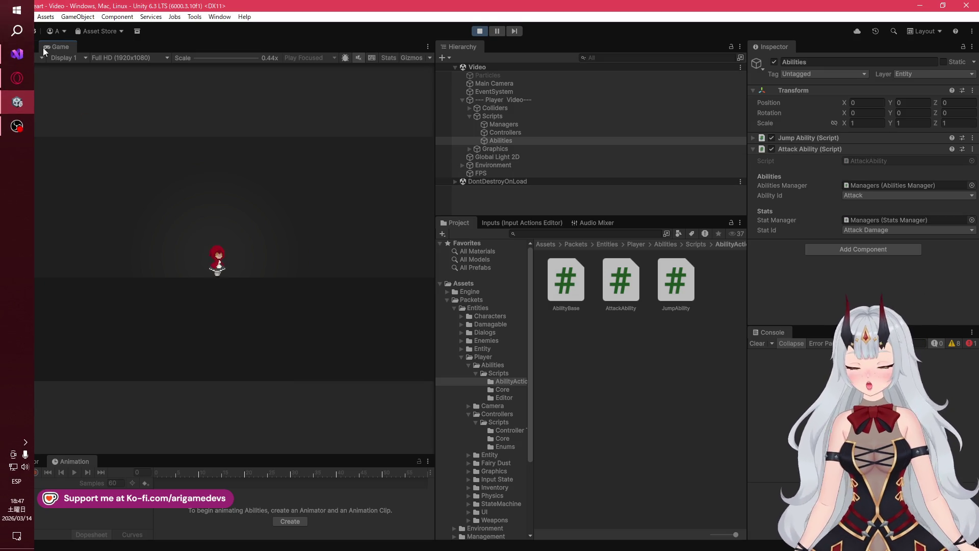
left_click(29, 57)
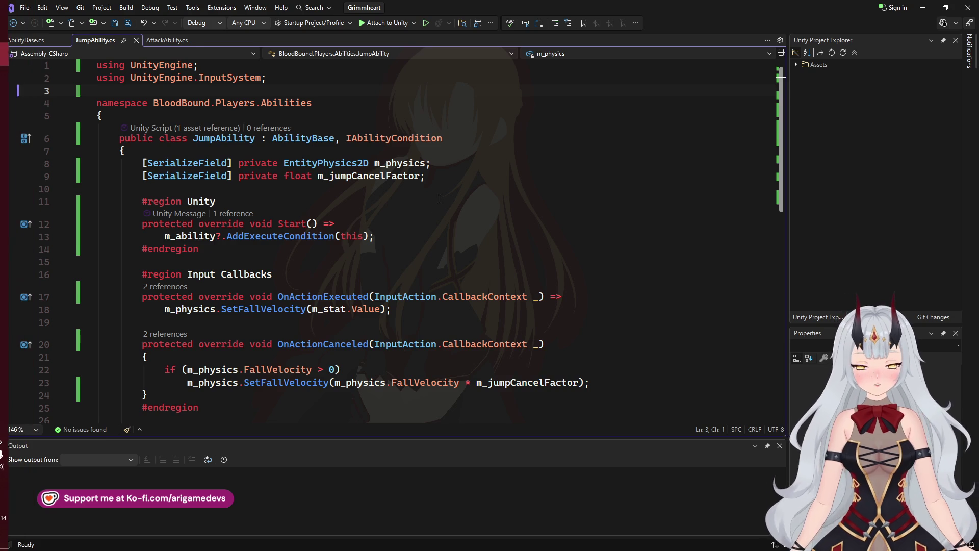
scroll(379, 230, "down", 4)
scroll(293, 212, "up", 2)
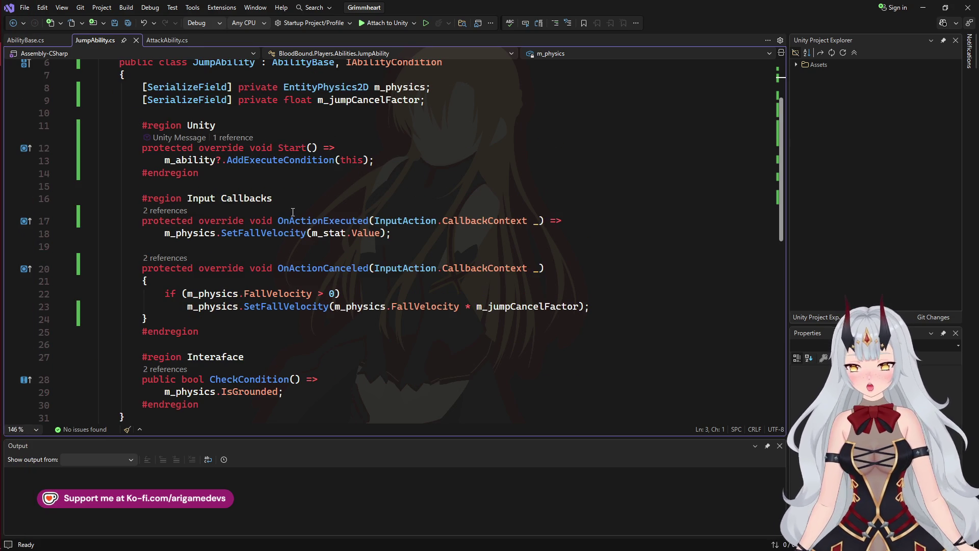
left_click(174, 43)
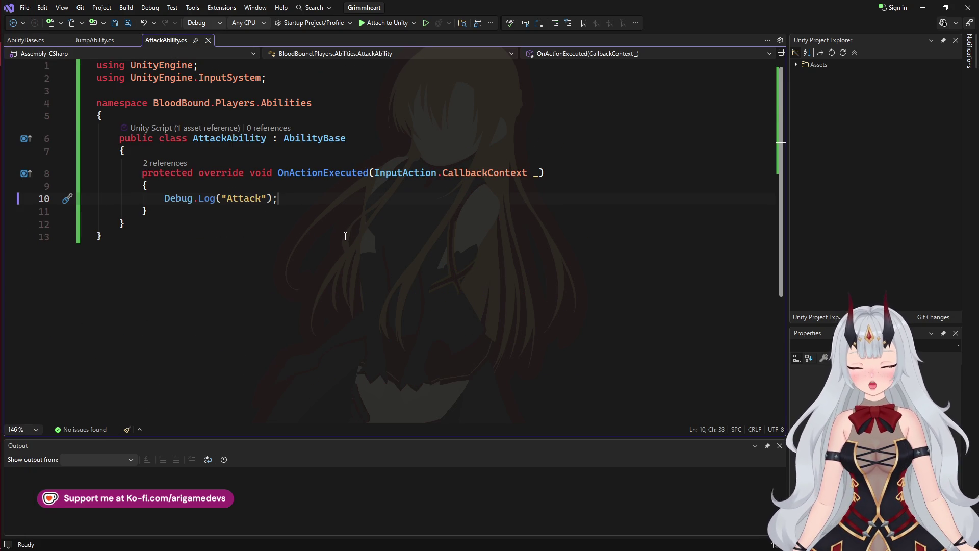
mouse_move(3, 105)
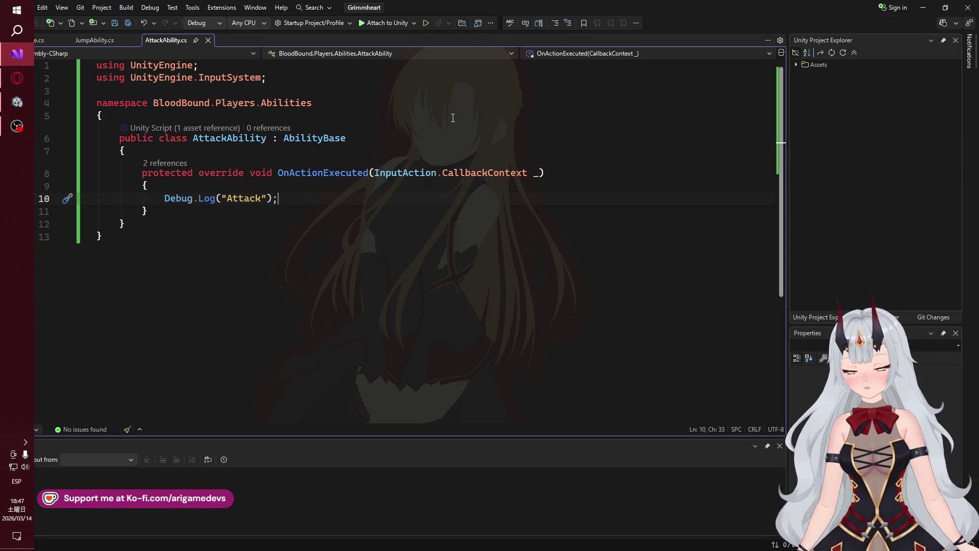
- View the game's input actions in Unity's Input Actions editor
left_click(13, 102)
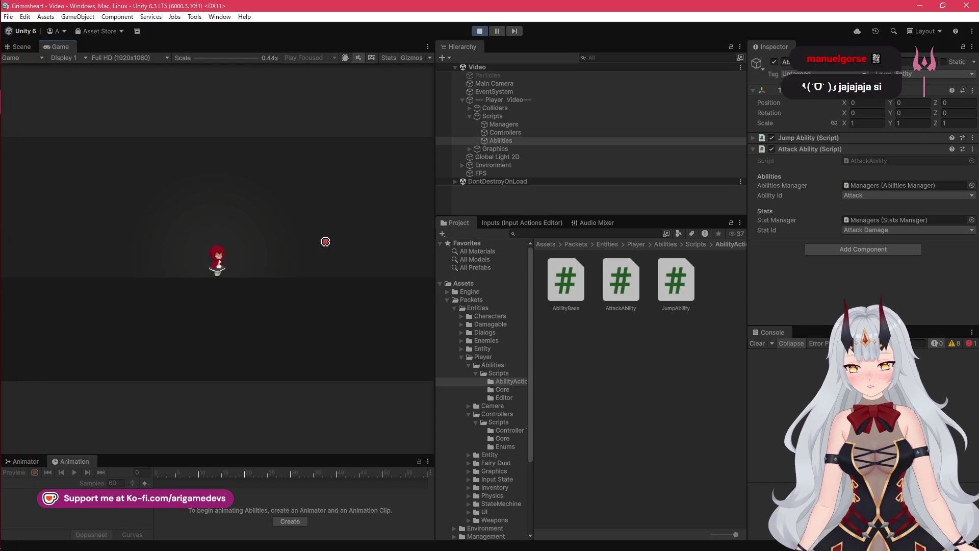
left_click(524, 224)
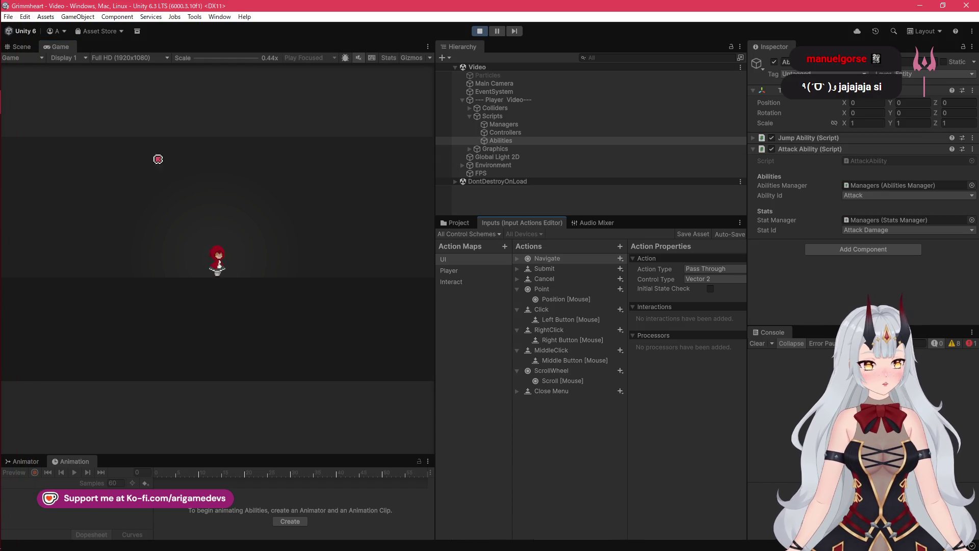
mouse_move(1, 148)
- Return to JumpAbility.cs in Visual Studio with the cursor at the end of Start()
left_click(17, 54)
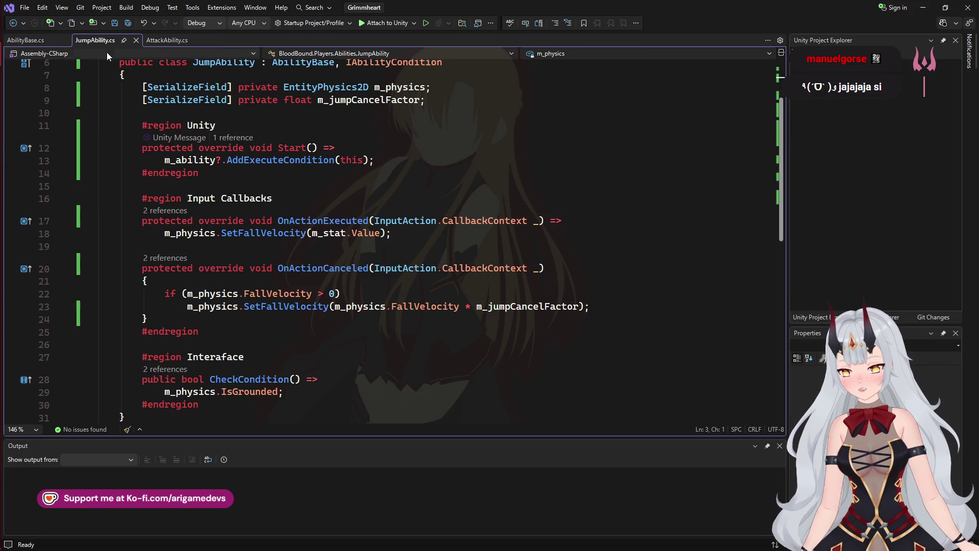
mouse_move(2, 130)
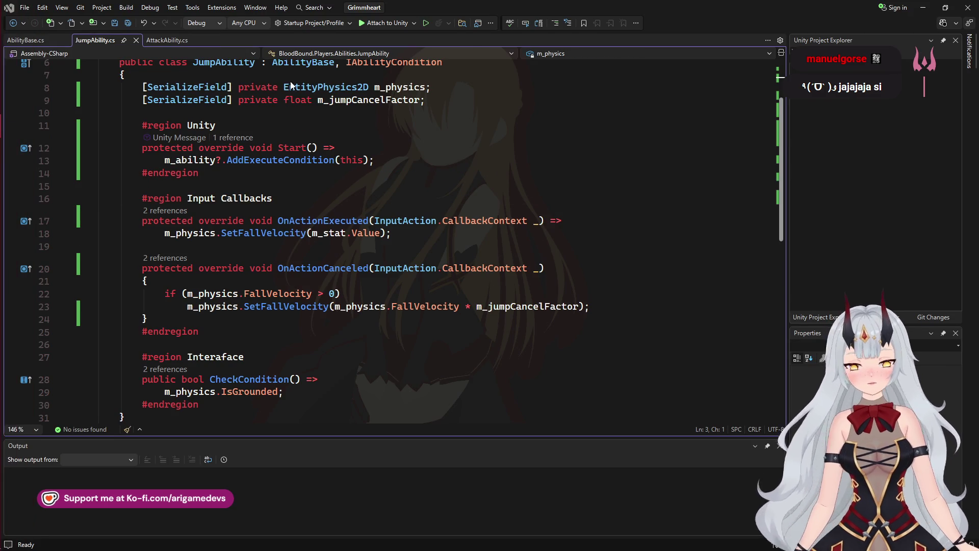
left_click(17, 102)
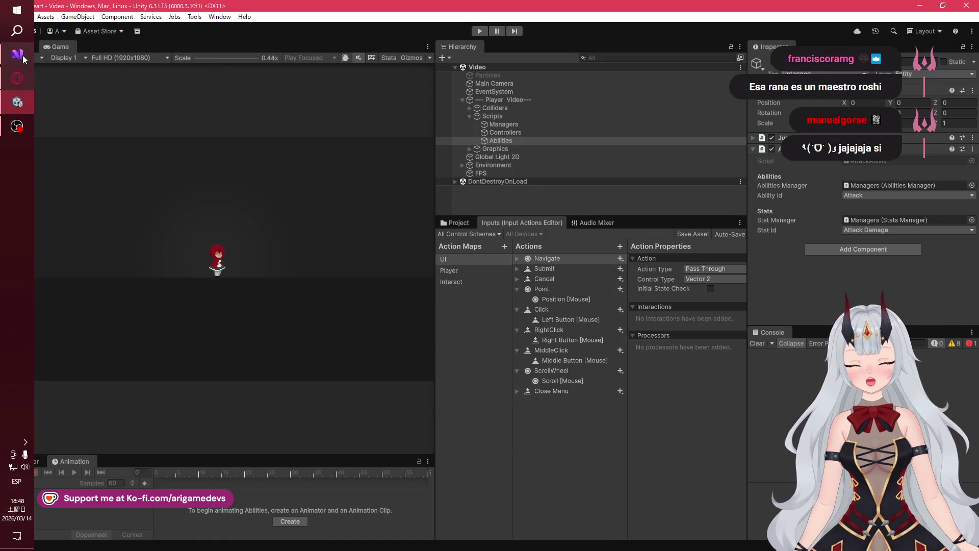
left_click(15, 54)
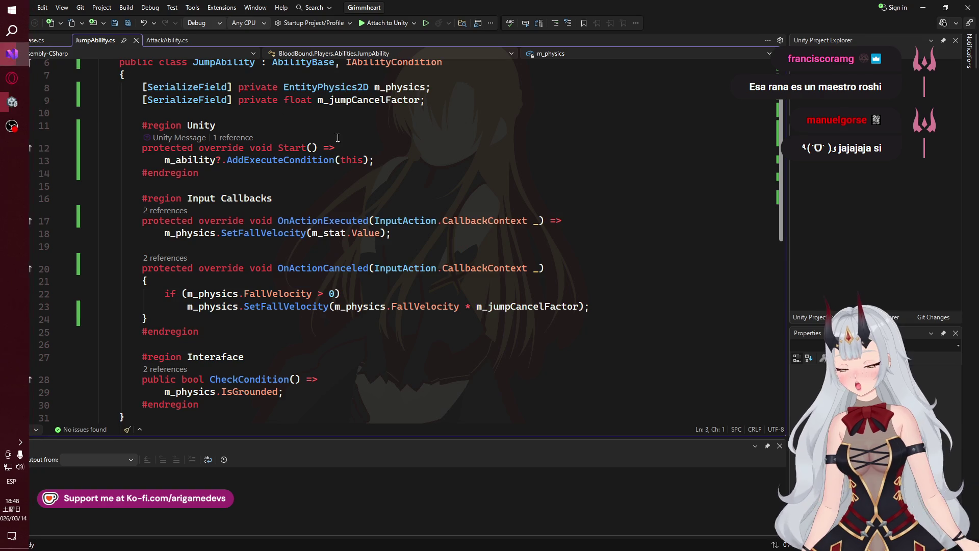
left_click(357, 224)
- Convert JumpAbility's Start() into a braced body beginning with base.Start and save
key("BackSpace")
key("BackSpace")
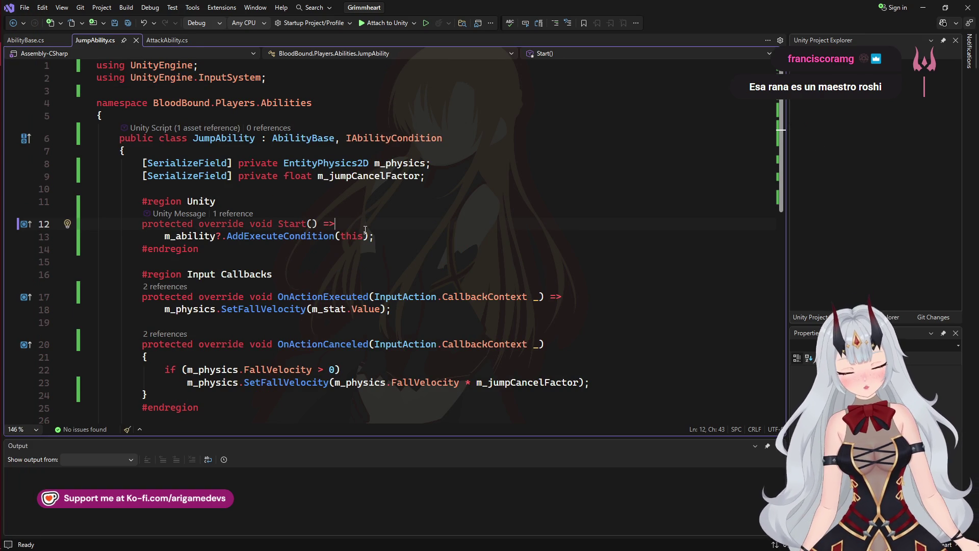
type("{")
key("Return")
key("Down")
key("Down")
key("alt+Up")
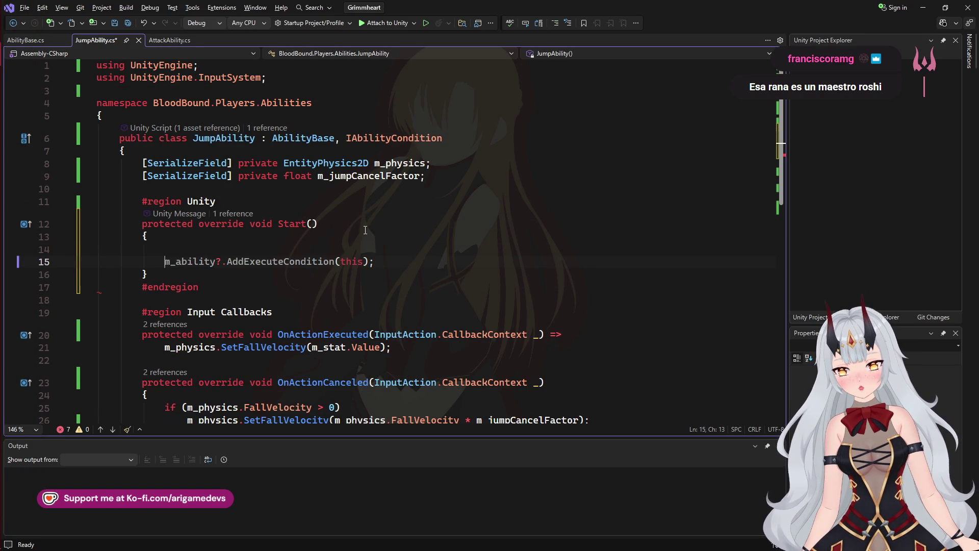
key("Up")
type("v")
key("BackSpace")
type("b")
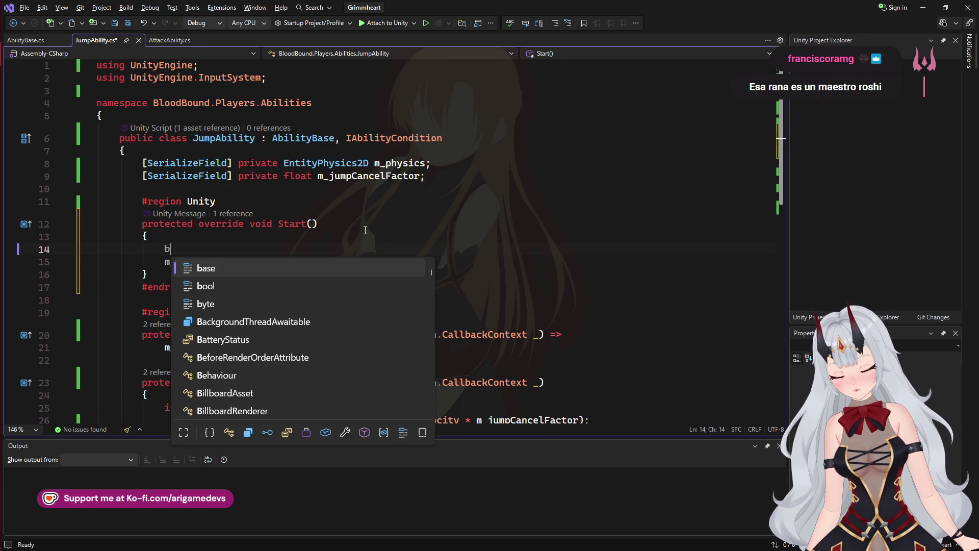
type("ase.St")
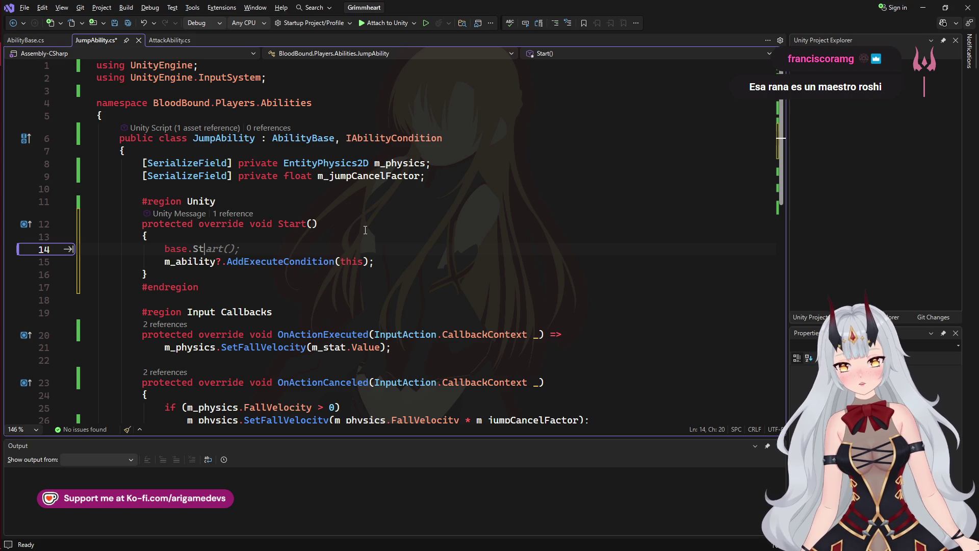
key("Tab")
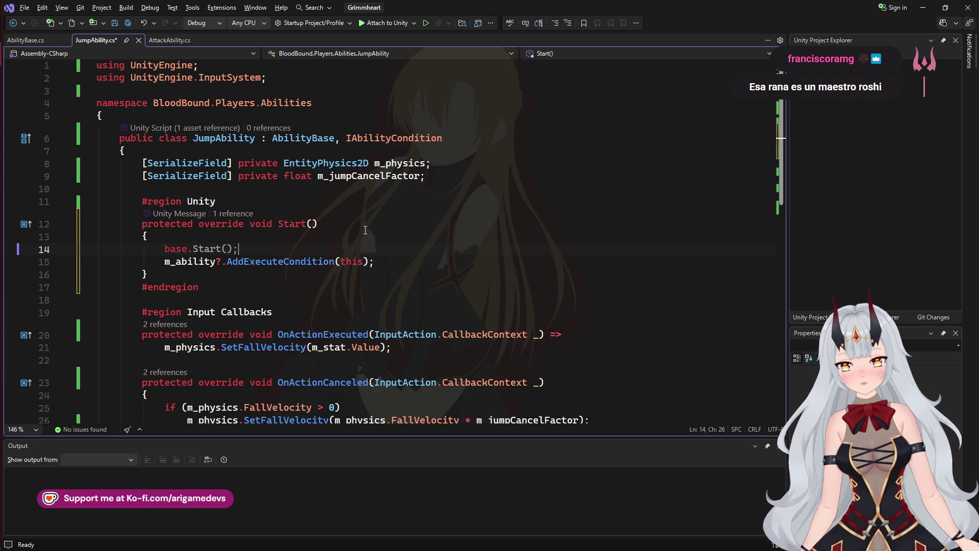
key("BackSpace")
key("BackSpace")
key("BackSpace")
key("ctrl+s")
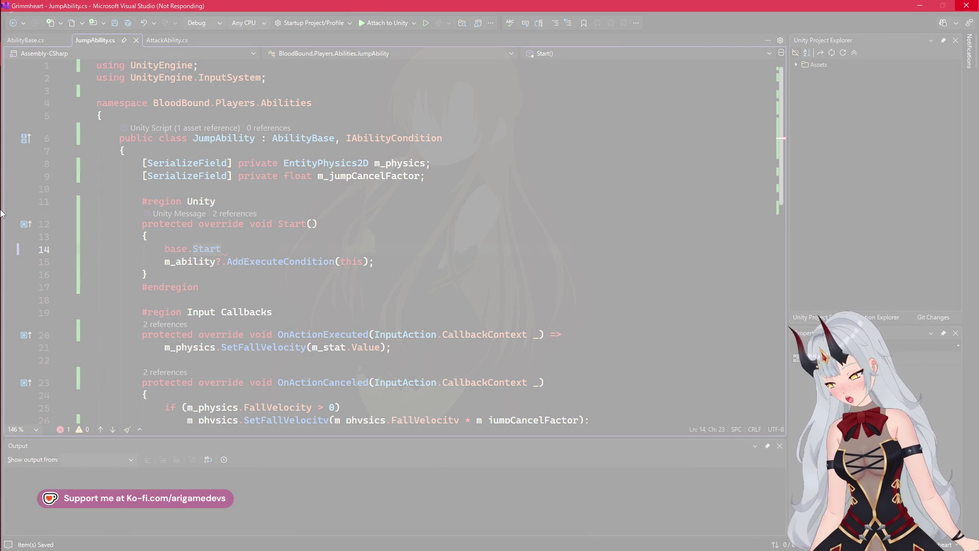
- Finish the call as base.Start(); and return to Unity to recompile the scripts
mouse_move(1, 213)
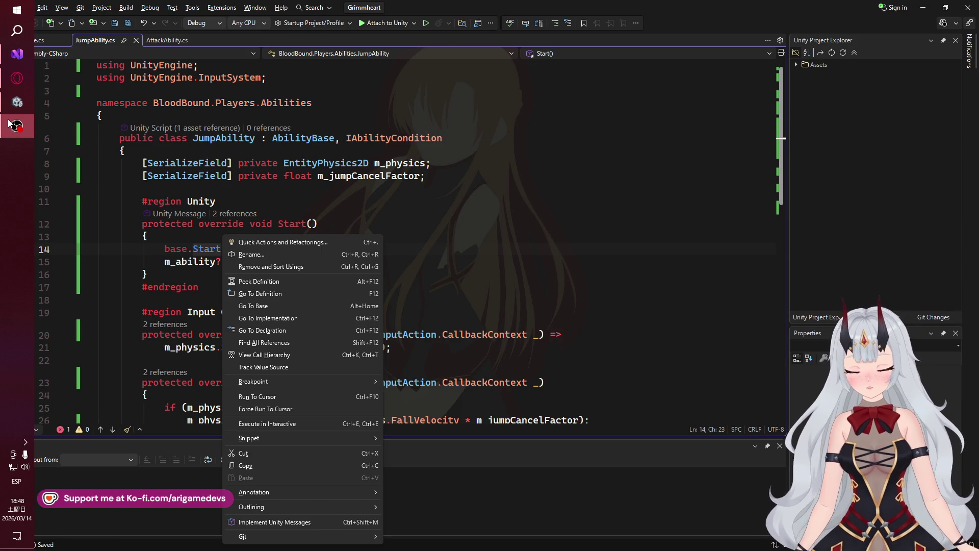
left_click(17, 102)
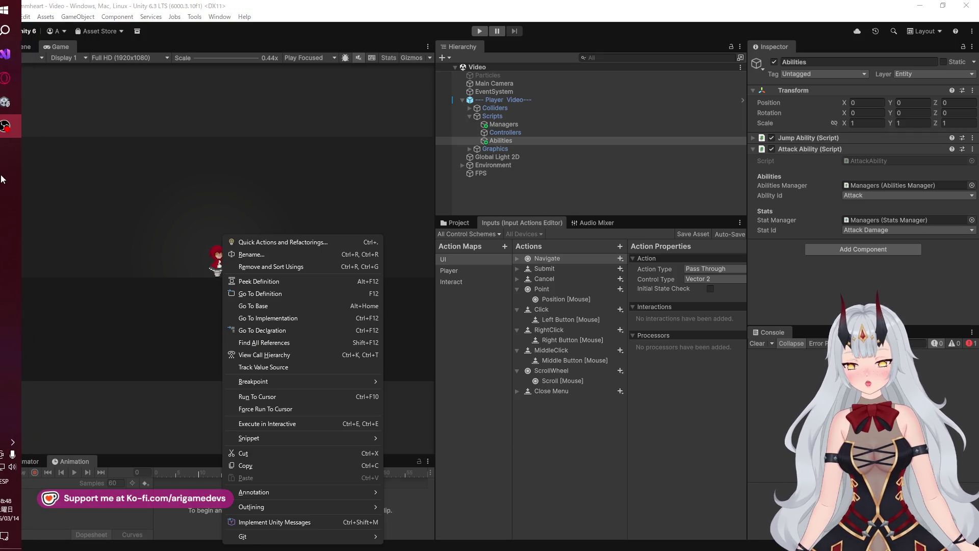
left_click(17, 53)
key("Escape")
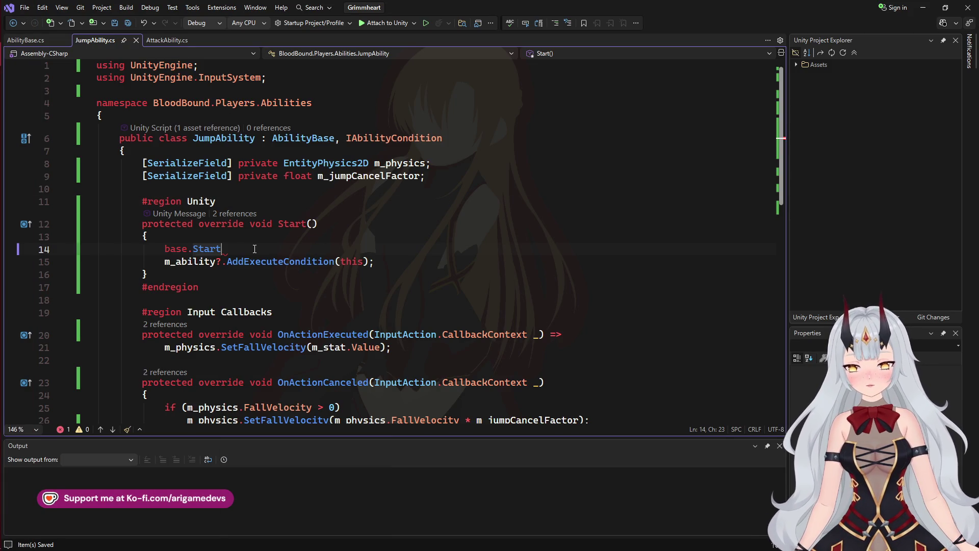
type("();")
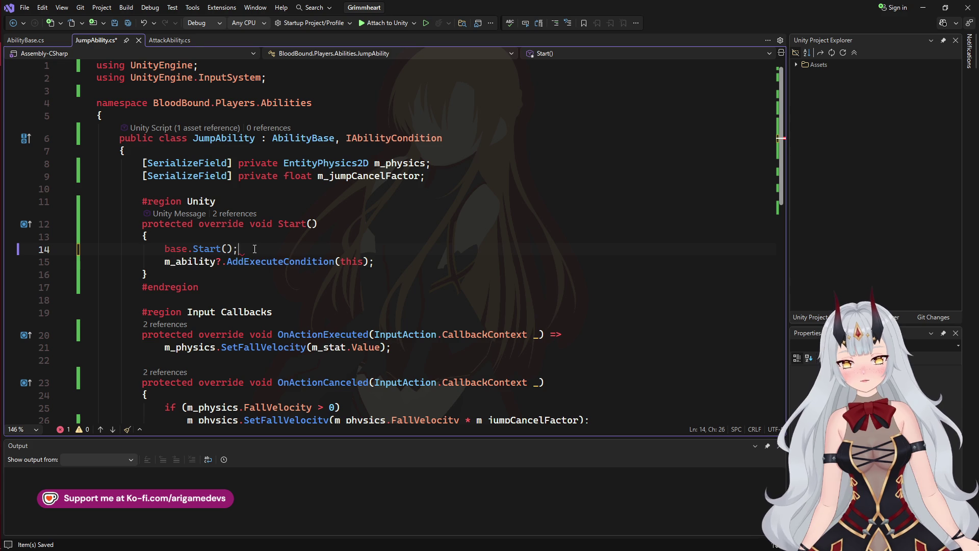
mouse_move(3, 110)
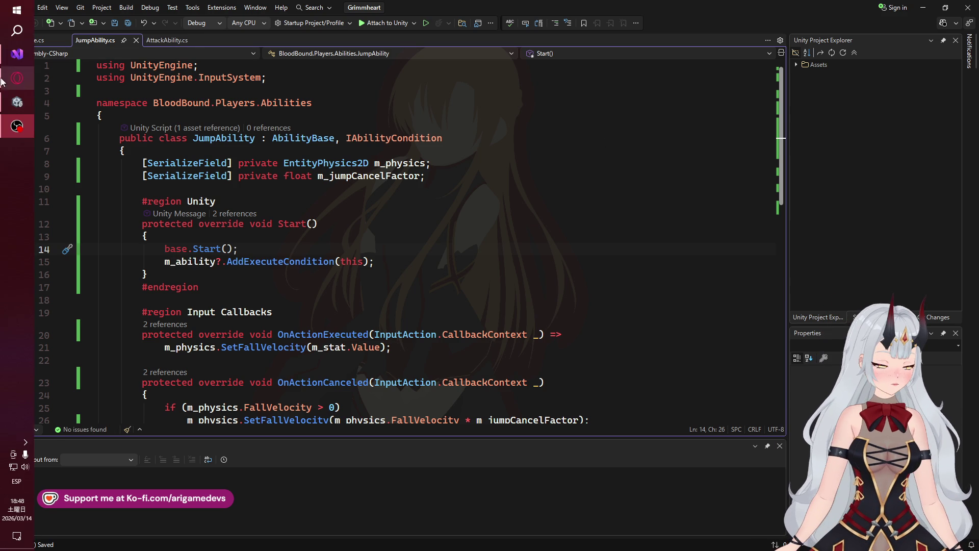
left_click(5, 102)
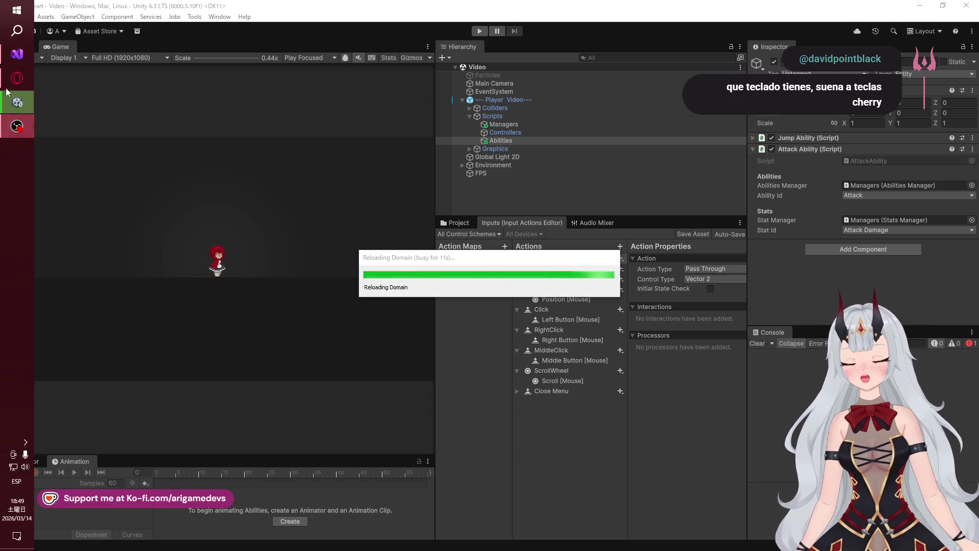
- Run the game briefly in Play mode, then stop it
mouse_move(10, 76)
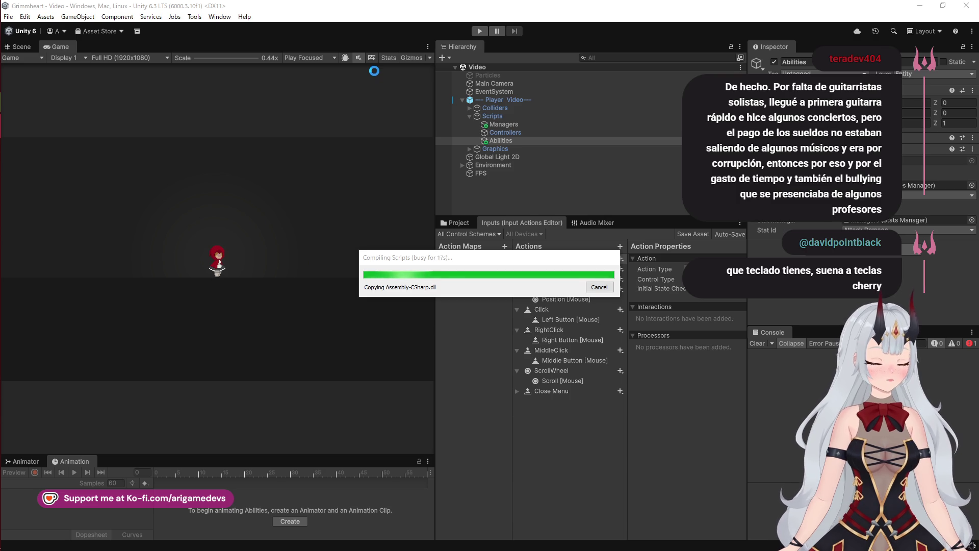
left_click(479, 31)
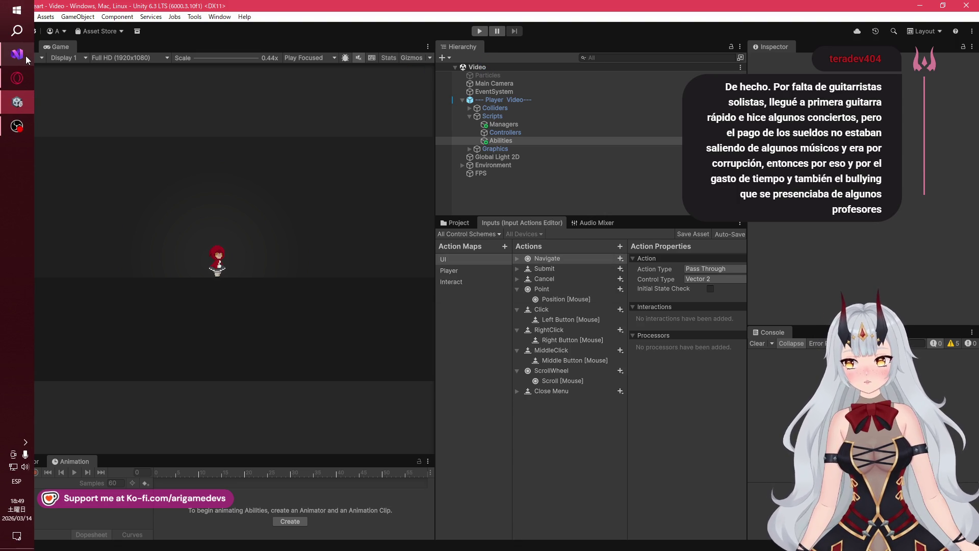
mouse_move(26, 59)
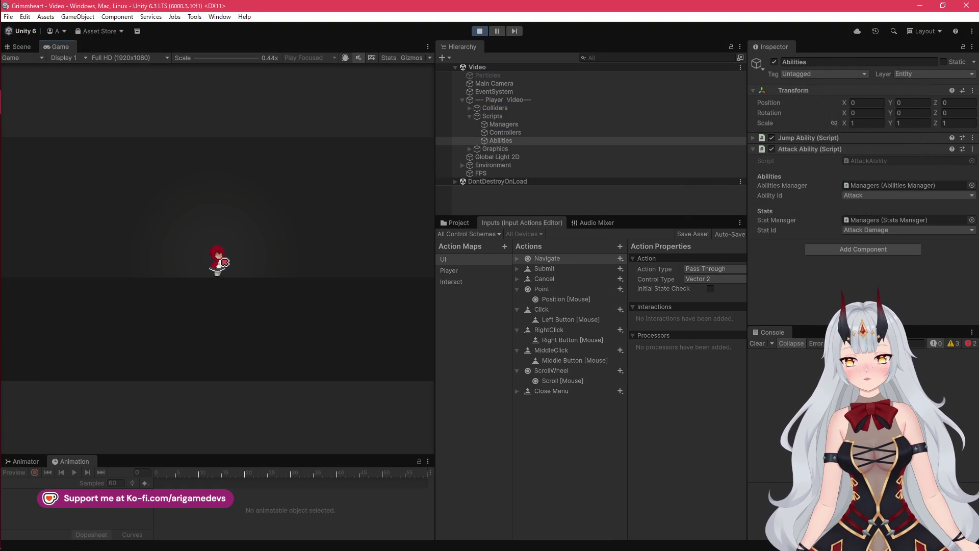
left_click(479, 31)
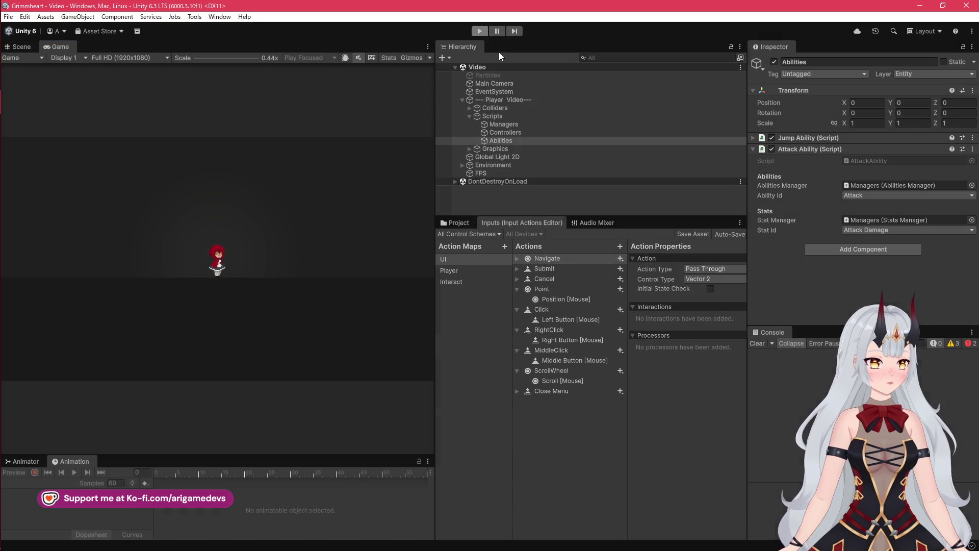
- Show Console errors and open the first NullReferenceException's source in JumpAbility.cs
left_click(972, 344)
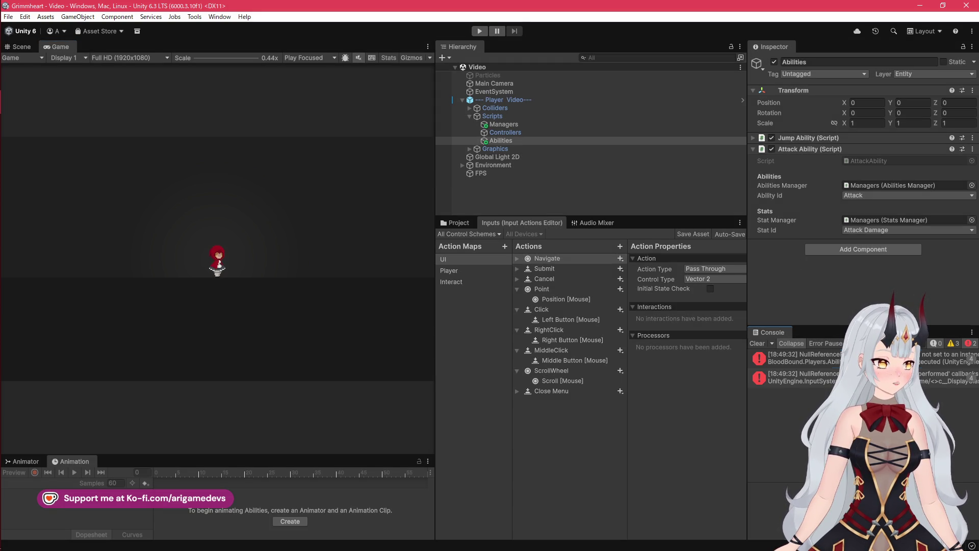
left_click(803, 357)
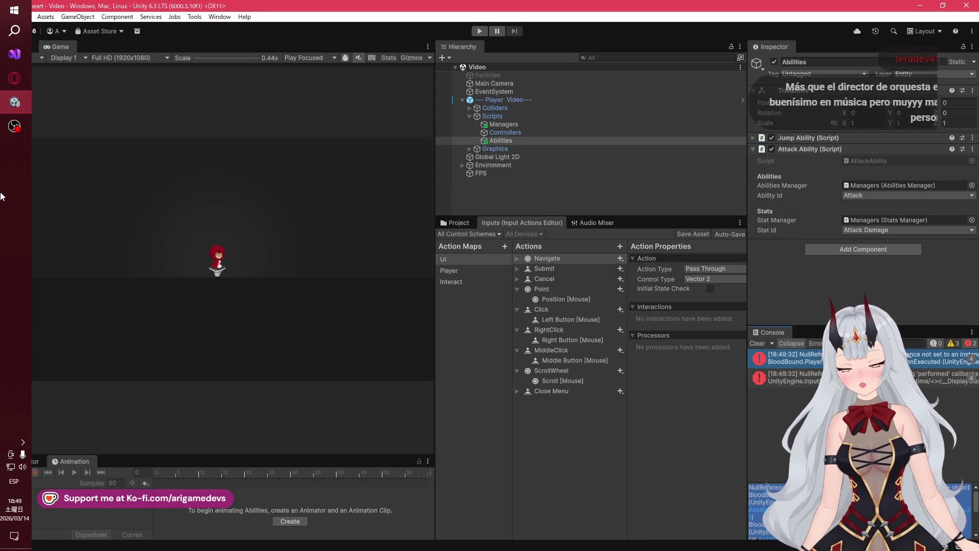
double_click(804, 357)
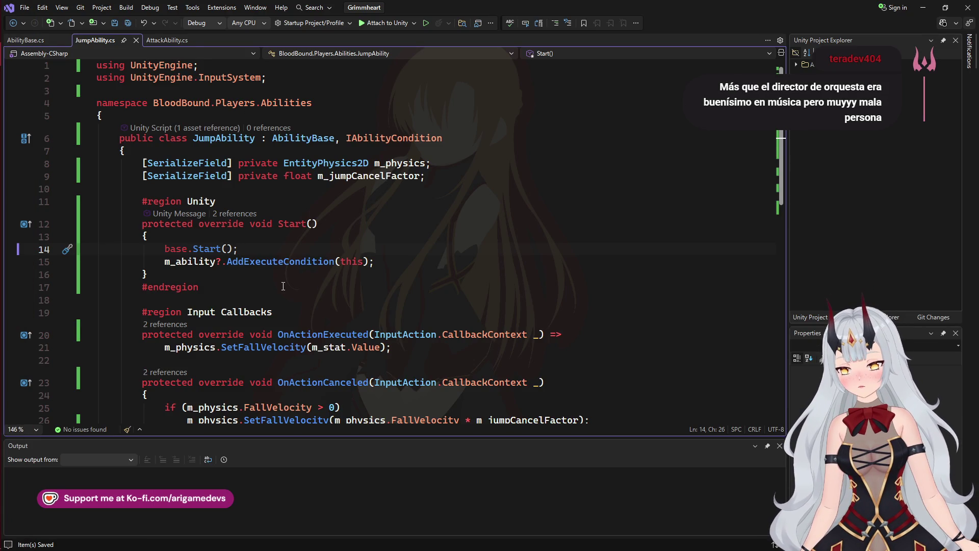
- Convert OnActionExecuted's expression body into a braced block containing the SetFallVelocity call
scroll(285, 288, "down", 2)
left_click(176, 271)
key("End")
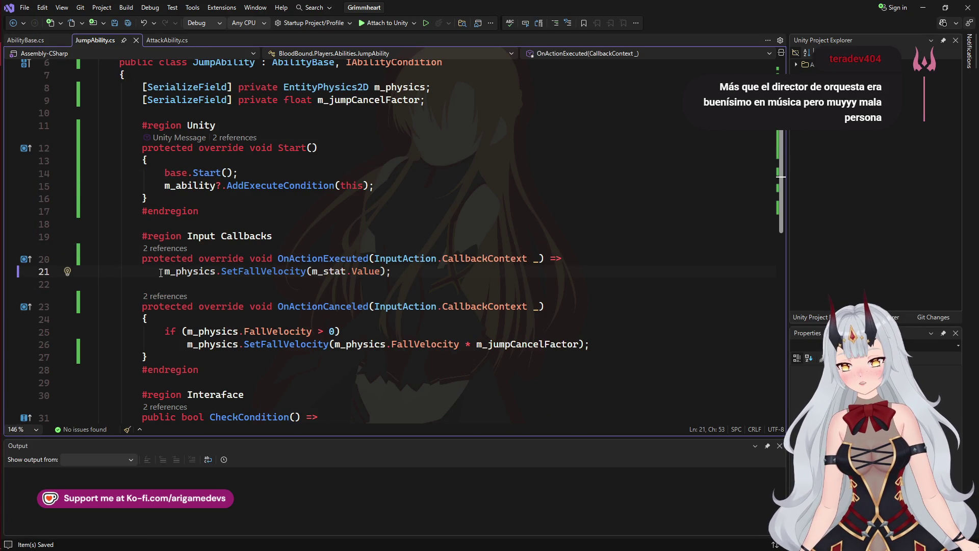
left_click_drag(160, 273, 430, 274)
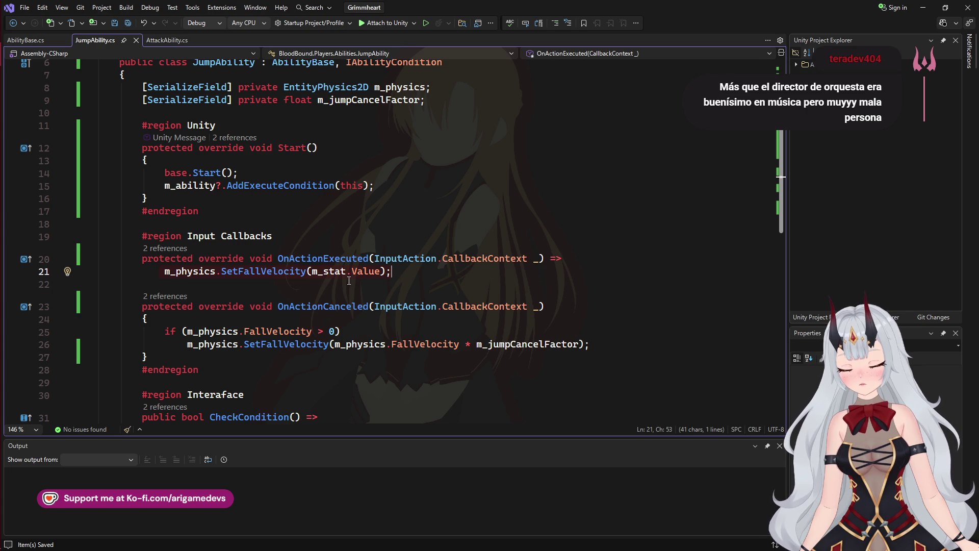
left_click(573, 260)
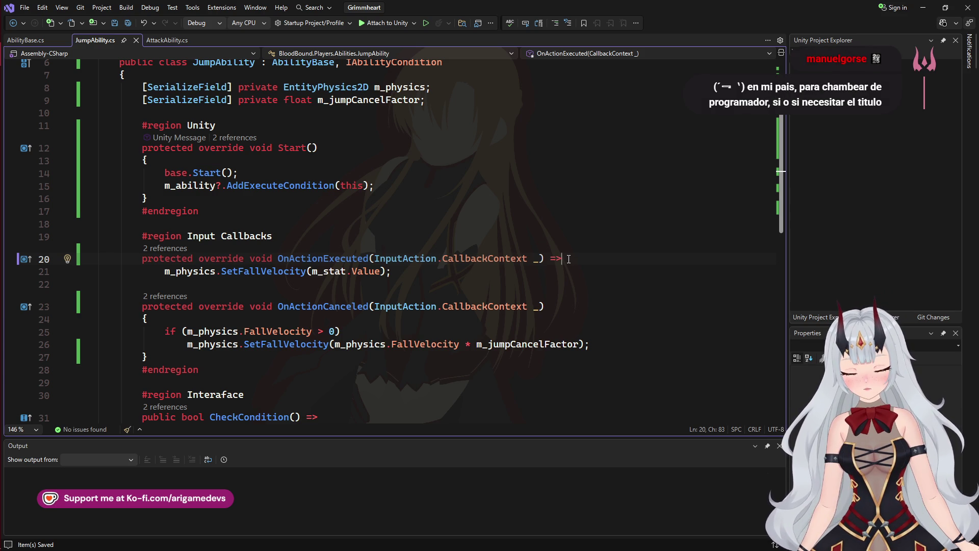
key("BackSpace")
key("BackSpace")
key("BackSpace")
key("Return")
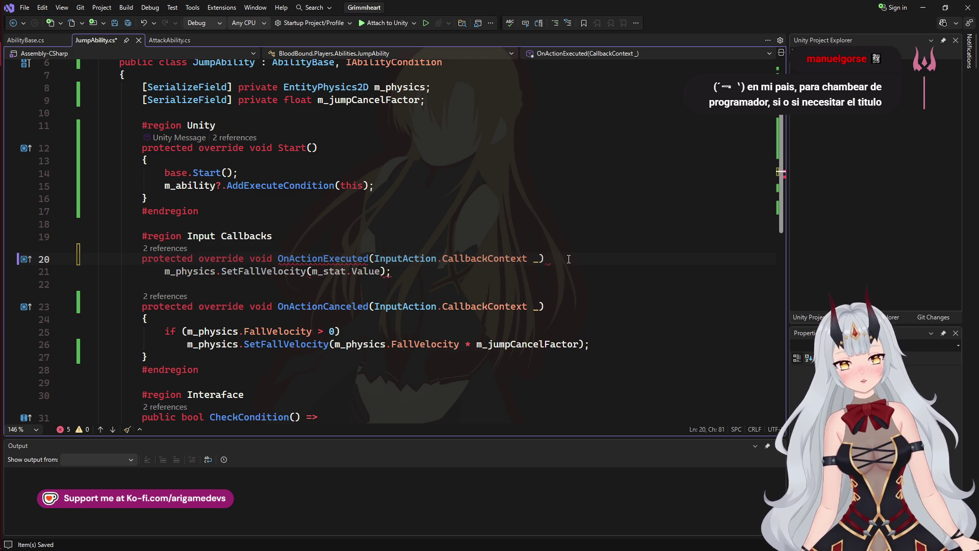
type("{")
key("Return")
key("Down")
key("Down")
key("alt+Up")
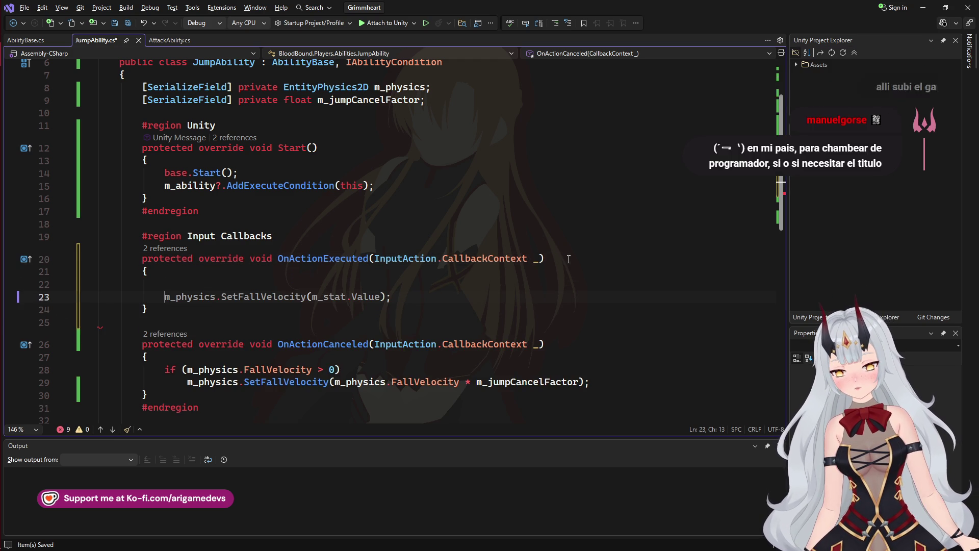
key("Up")
- Wrap SetFallVelocity in an if (m_stat != null) check and save JumpAbility.cs
key("BackSpace")
key("BackSpace")
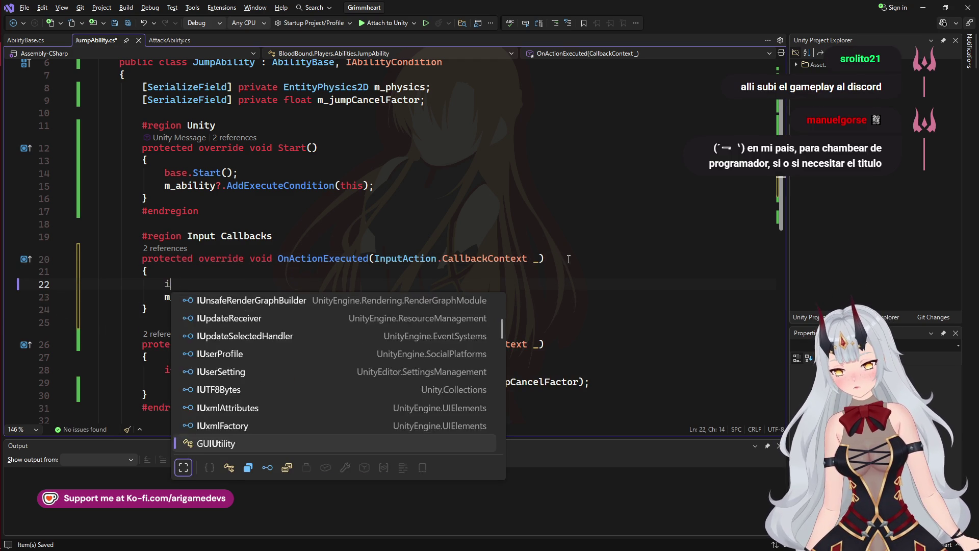
type("f (")
type("m_abili")
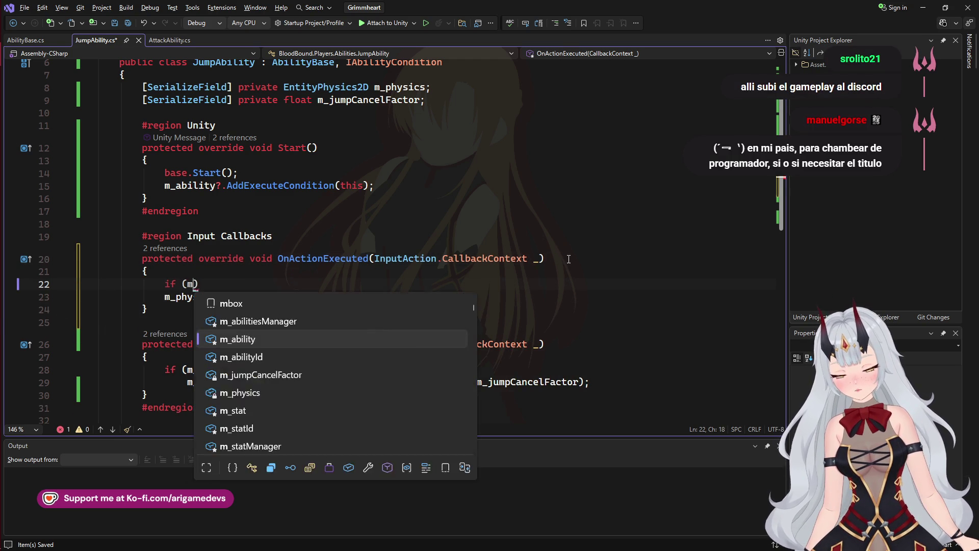
key("BackSpace")
key("BackSpace")
key("BackSpace")
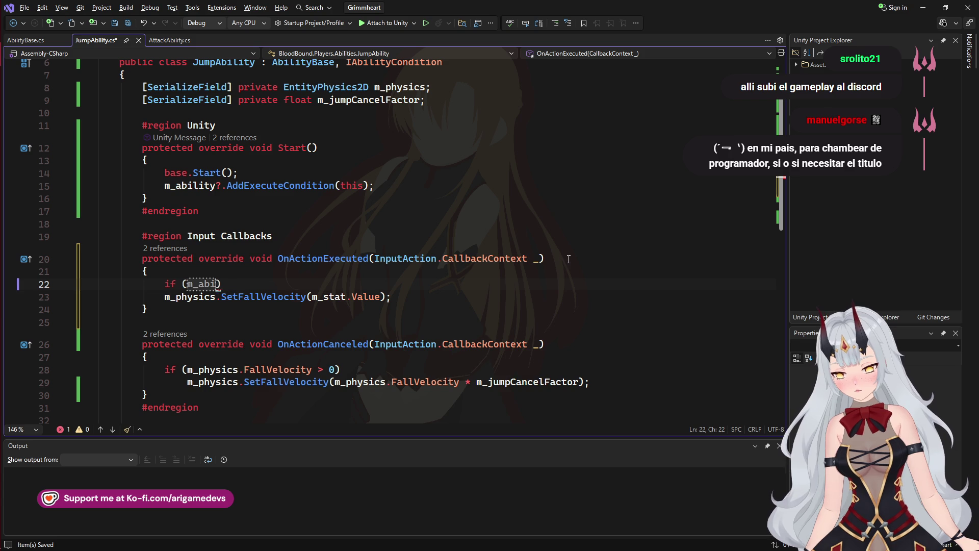
type("stat")
type(" != nu")
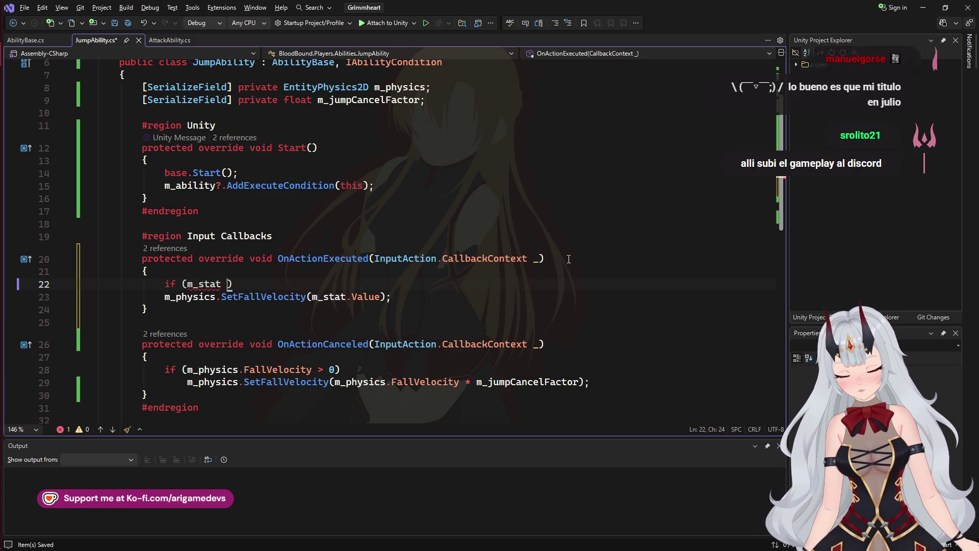
key("Tab")
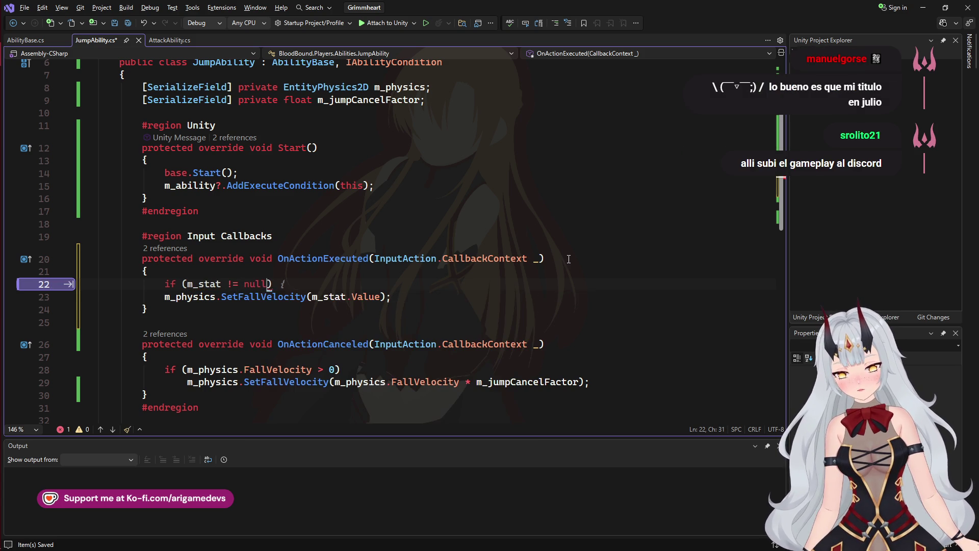
key("Down")
key("Home")
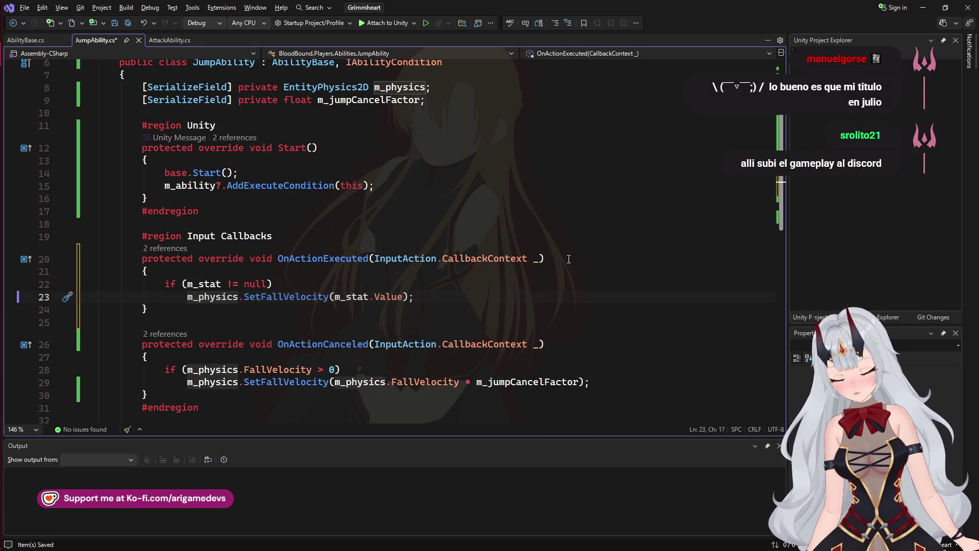
key("ctrl+s")
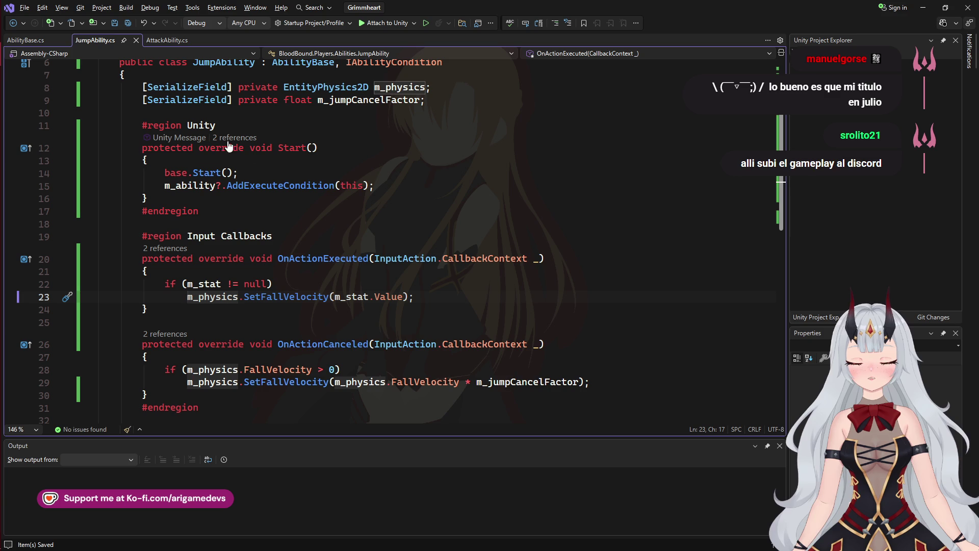
- Delete 'using static DG.Tweening.DOTweenModuleUtils;' from AbilityBase.cs and save it
left_click(26, 39)
scroll(352, 218, "up", 3)
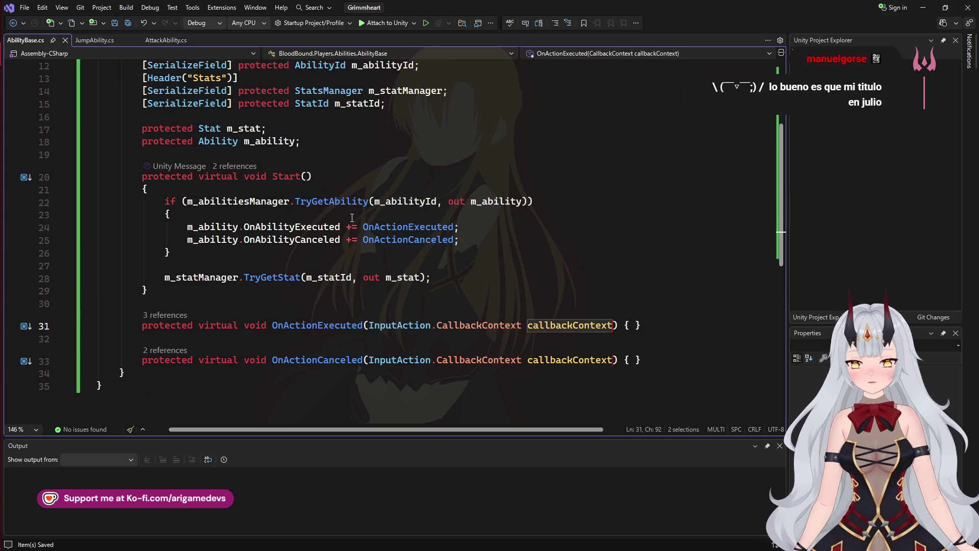
scroll(352, 218, "up", 3)
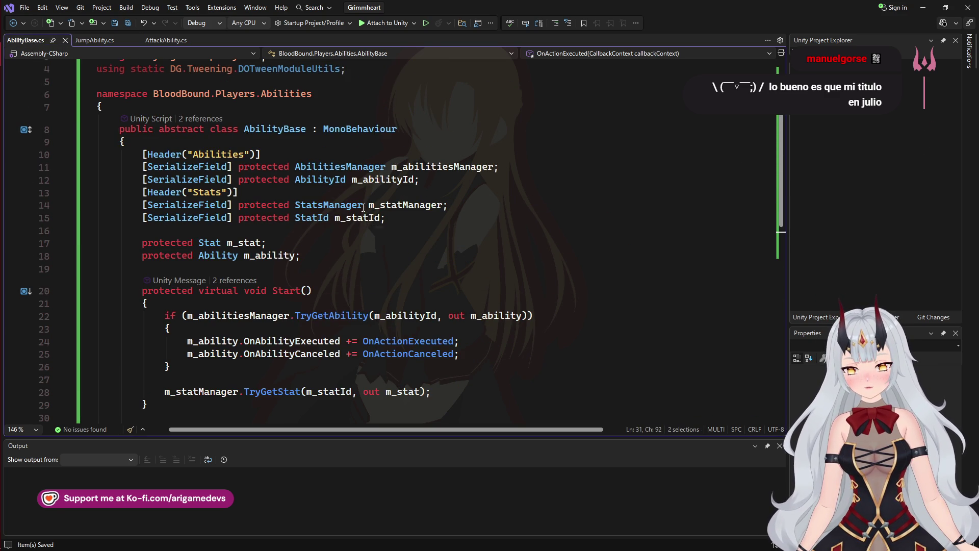
left_click(370, 68)
key("ctrl+x")
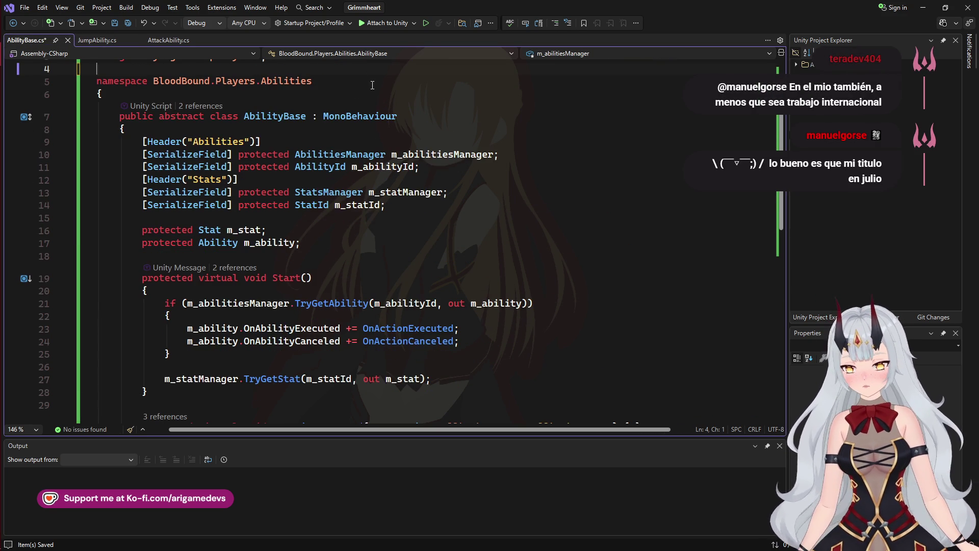
key("ctrl+s")
scroll(290, 158, "down", 3)
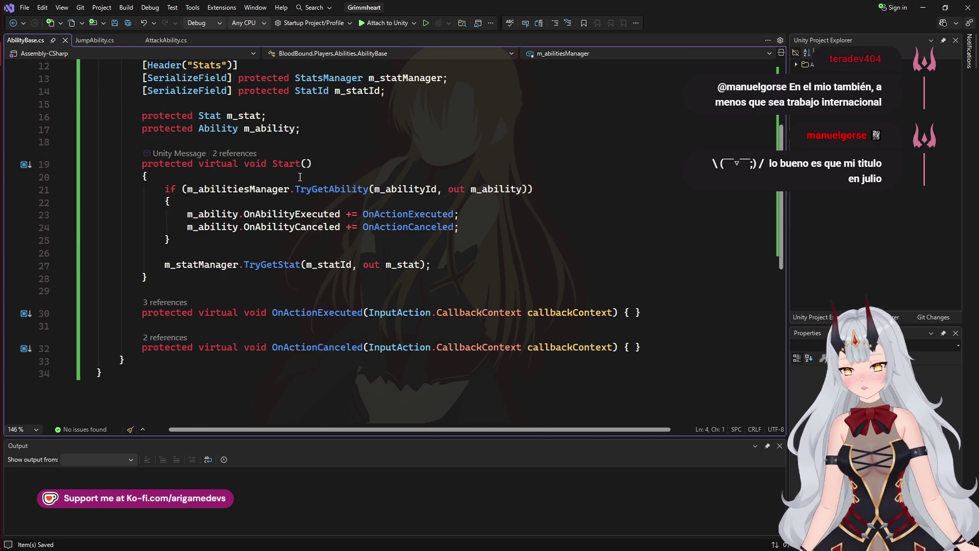
scroll(312, 244, "up", 3)
- Glance at the Grimmheart browser page, then bring the Unity editor back to front
mouse_move(3, 118)
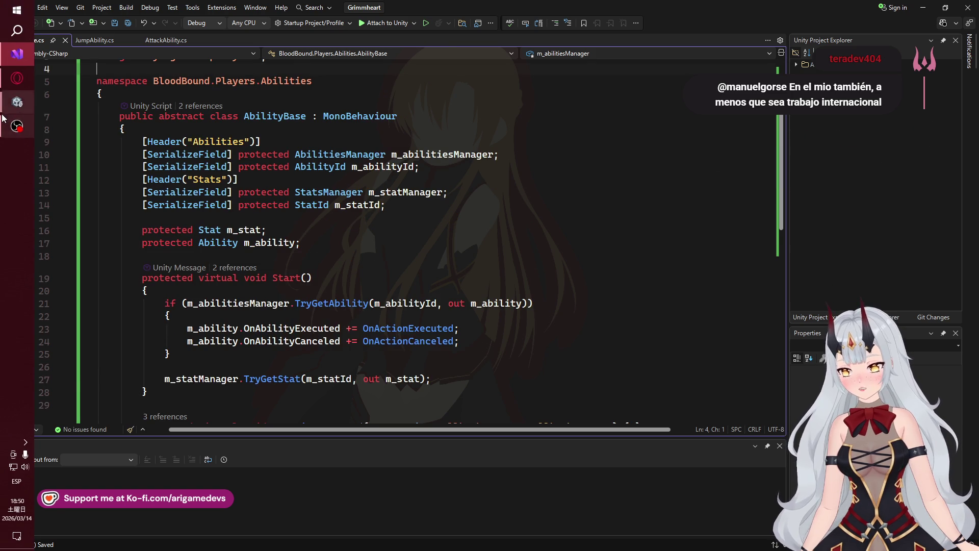
left_click(6, 78)
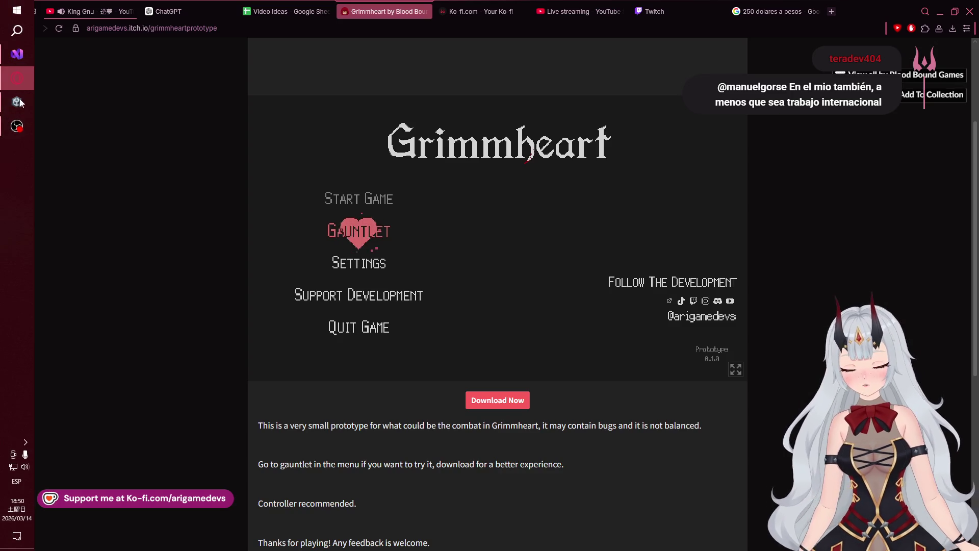
mouse_move(3, 122)
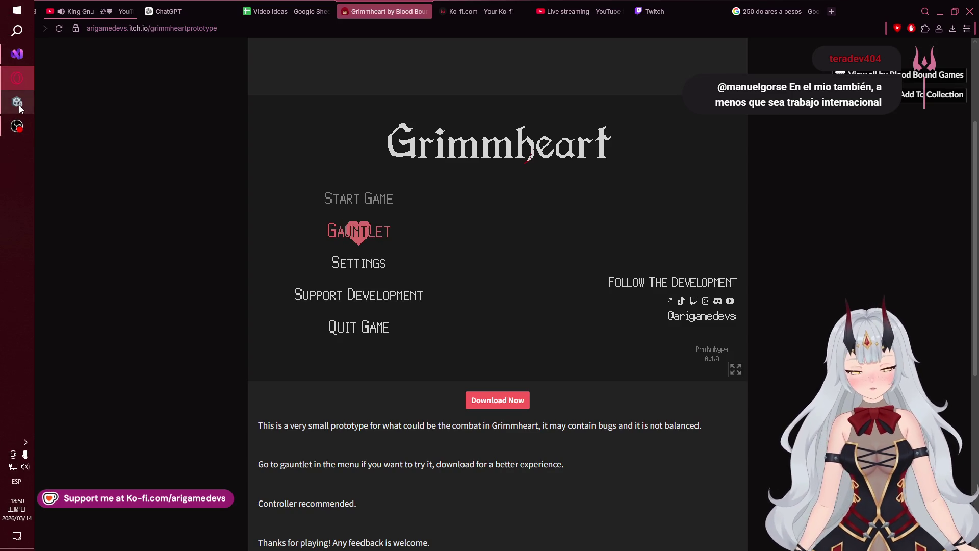
left_click(18, 105)
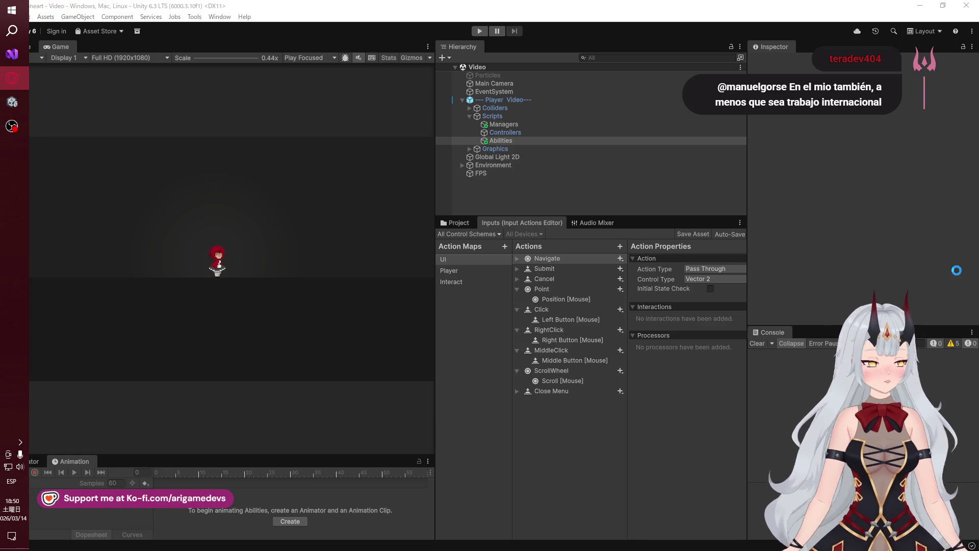
- Wait for the reload until Attack Ability shows Ability Id Attack and Stat Id Attack Damage
mouse_move(2, 130)
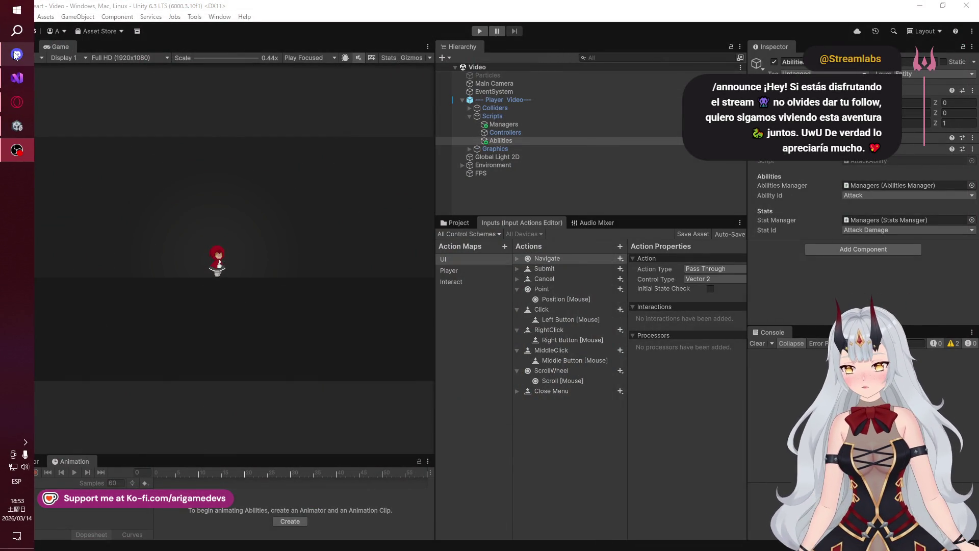
- Bring up and dismiss two taskbar context menus and the window switcher, staying in Unity
mouse_move(16, 55)
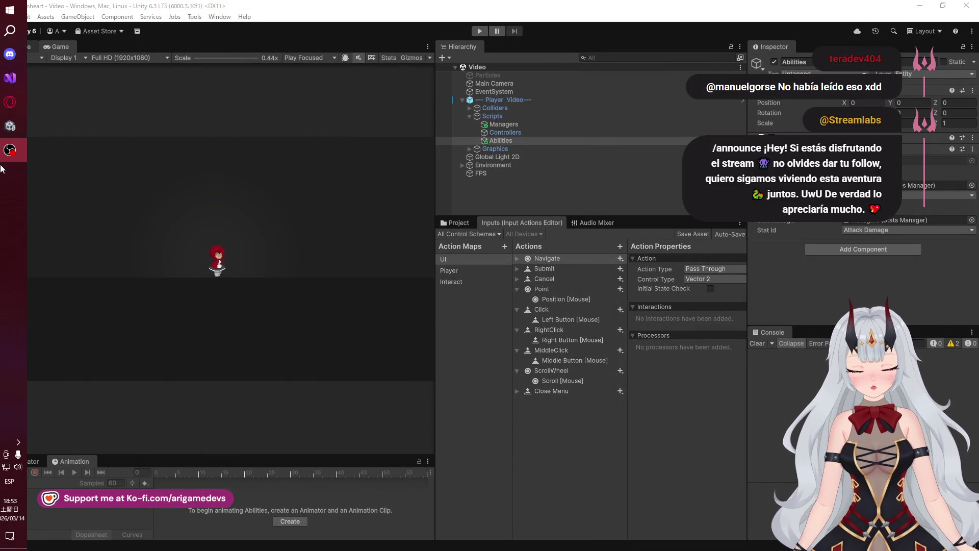
mouse_move(12, 127)
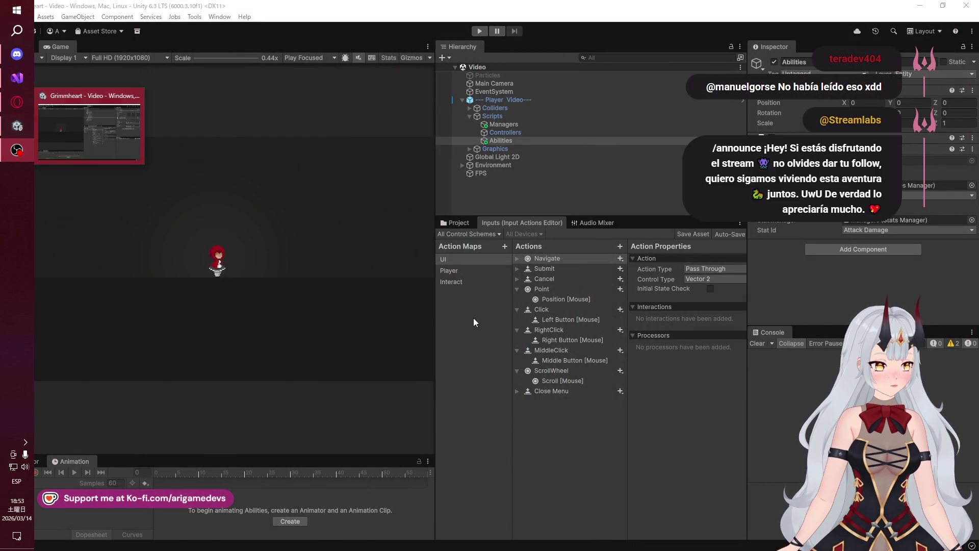
right_click(406, 497)
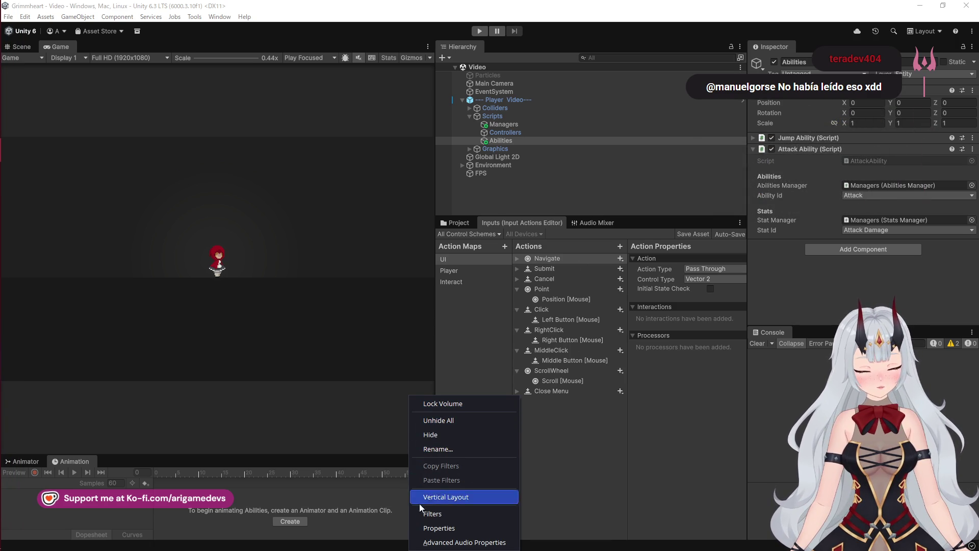
left_click(403, 510)
right_click(407, 495)
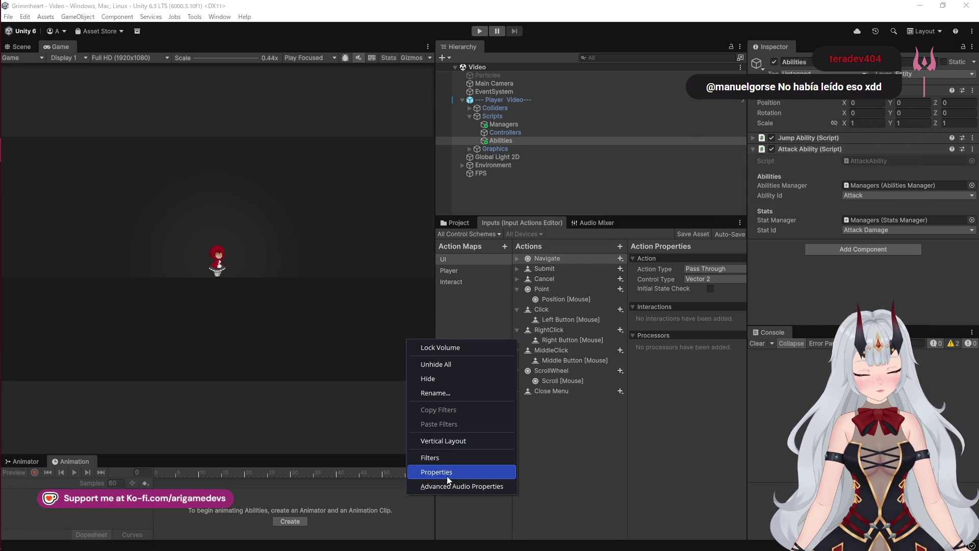
left_click(310, 490)
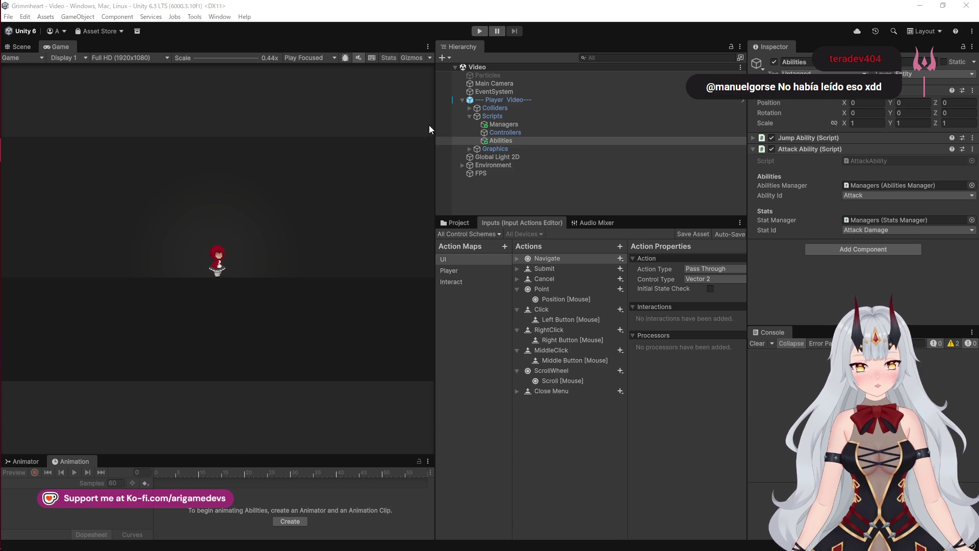
middle_click(451, 169)
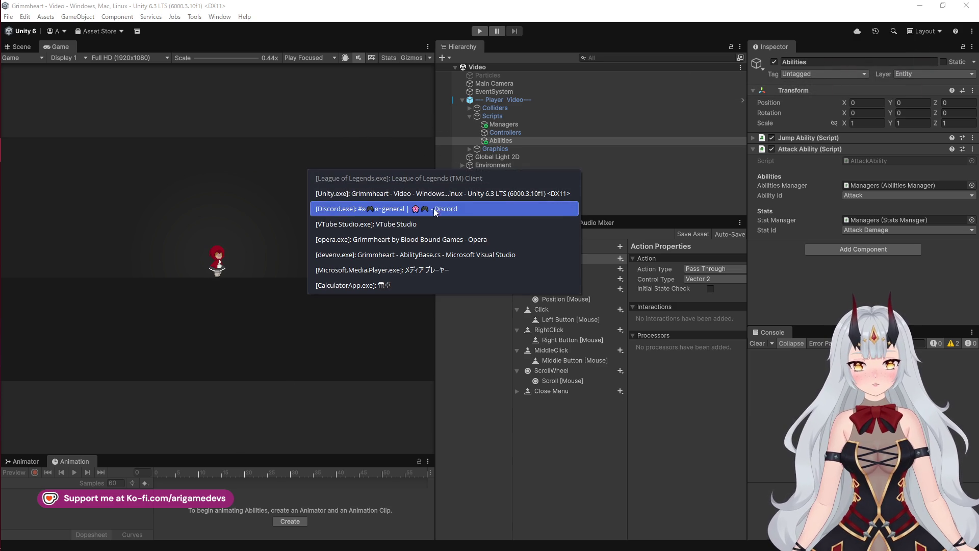
left_click(538, 436)
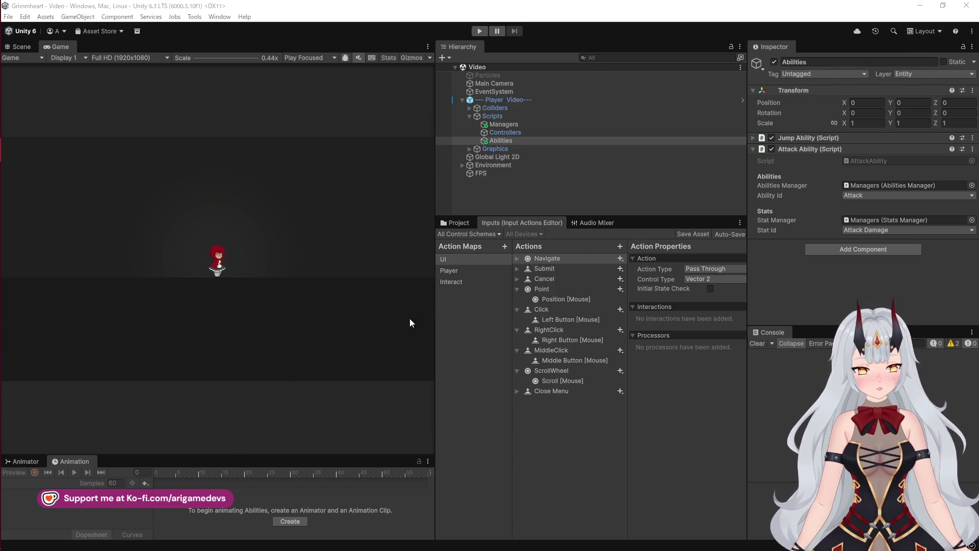
- Bring Opera forward on the Grimmheart itch.io page
left_click(15, 103)
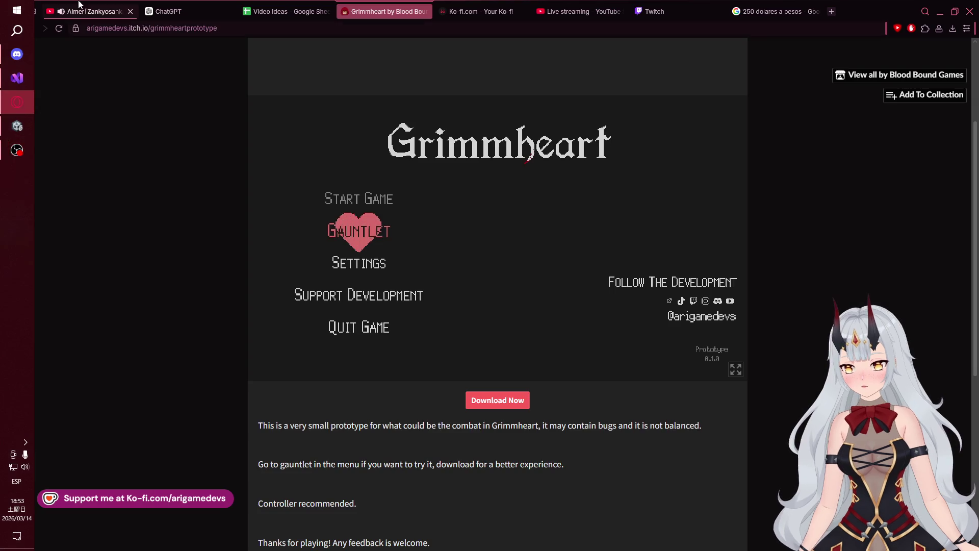
key("ctrl+1")
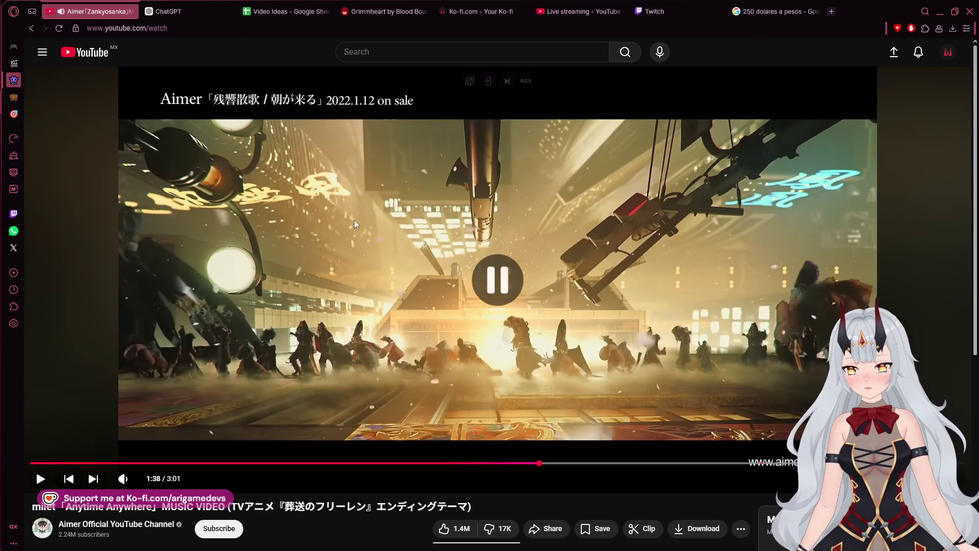
left_click(383, 12)
- Return from the browser to the Unity editor
mouse_move(2, 93)
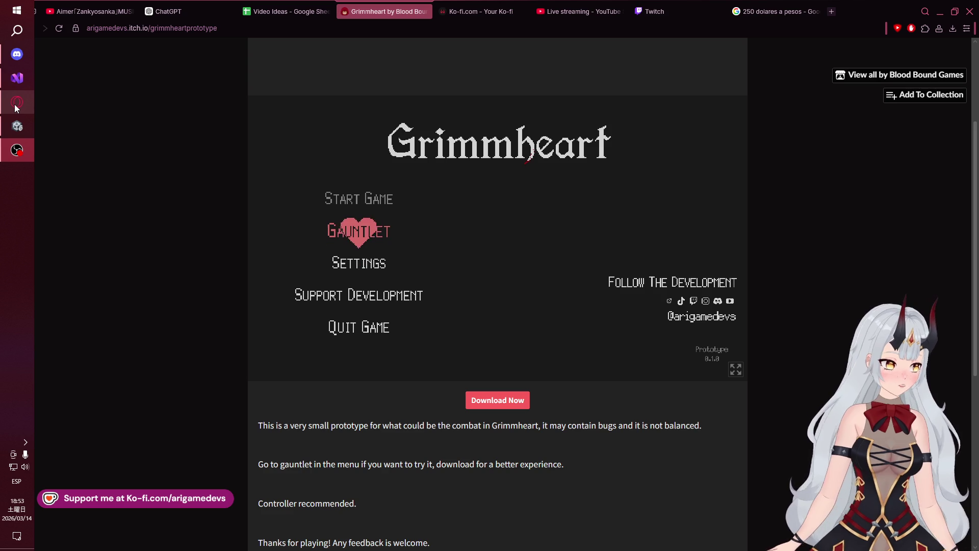
mouse_move(16, 107)
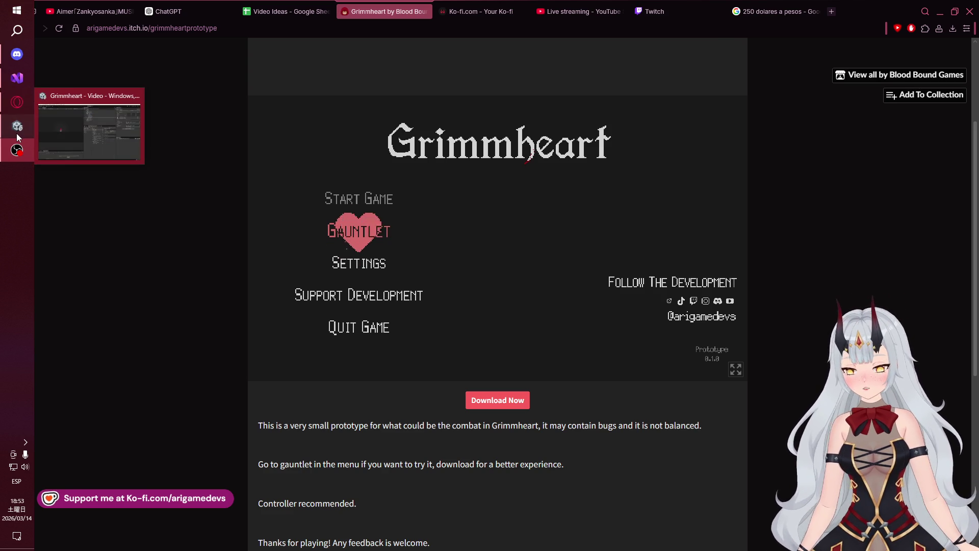
left_click(17, 127)
- Switch to Discord and play the shared gameplay clip full screen from 0:03
left_click(19, 61)
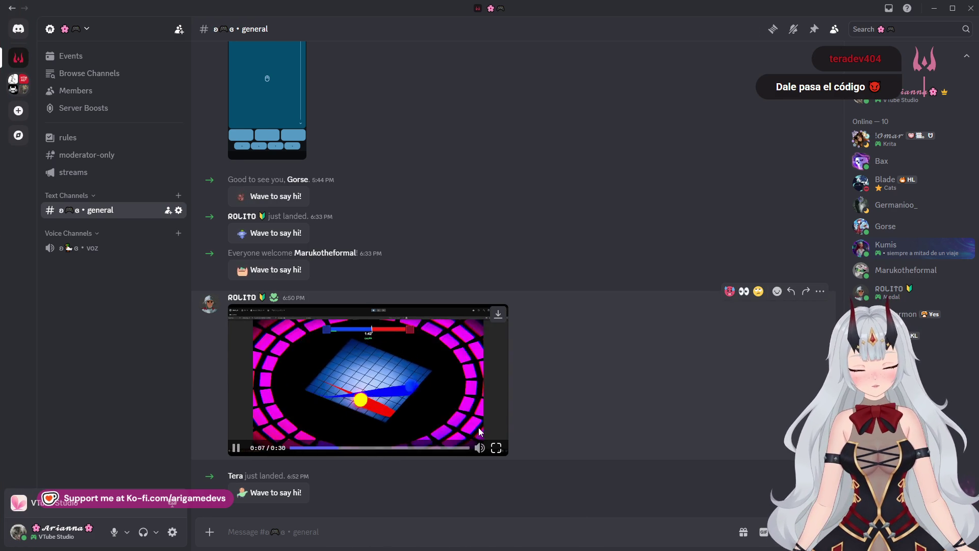
left_click(496, 448)
left_click(174, 542)
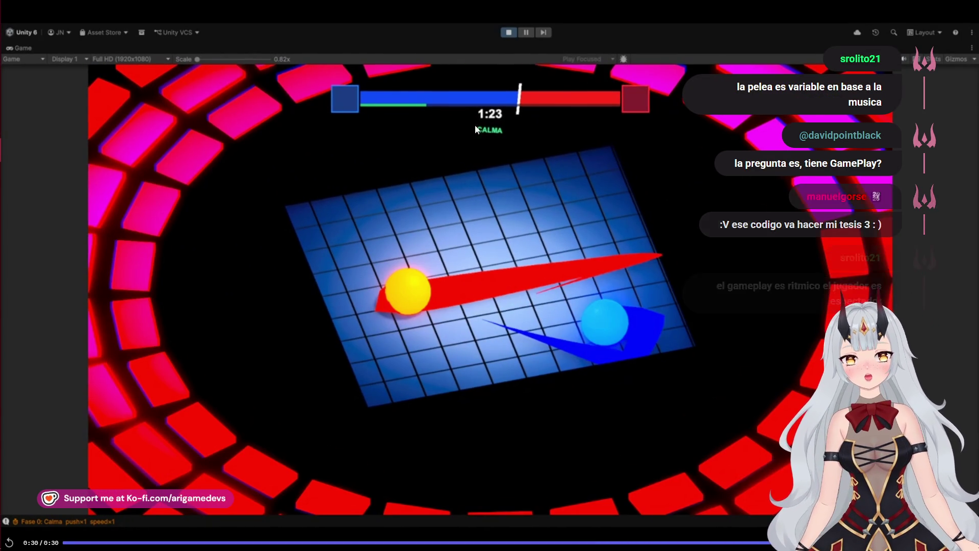
- Exit full screen, rewind the gameplay clip to 0:06 and later to the start, then minimise Discord
key("Escape")
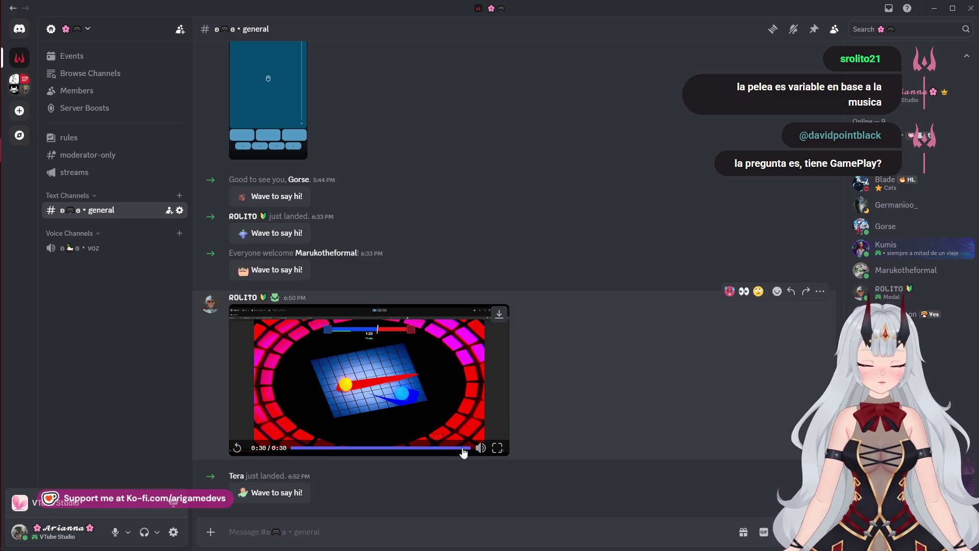
mouse_move(449, 451)
left_mouse_down()
mouse_move(278, 452)
mouse_move(456, 459)
left_mouse_up()
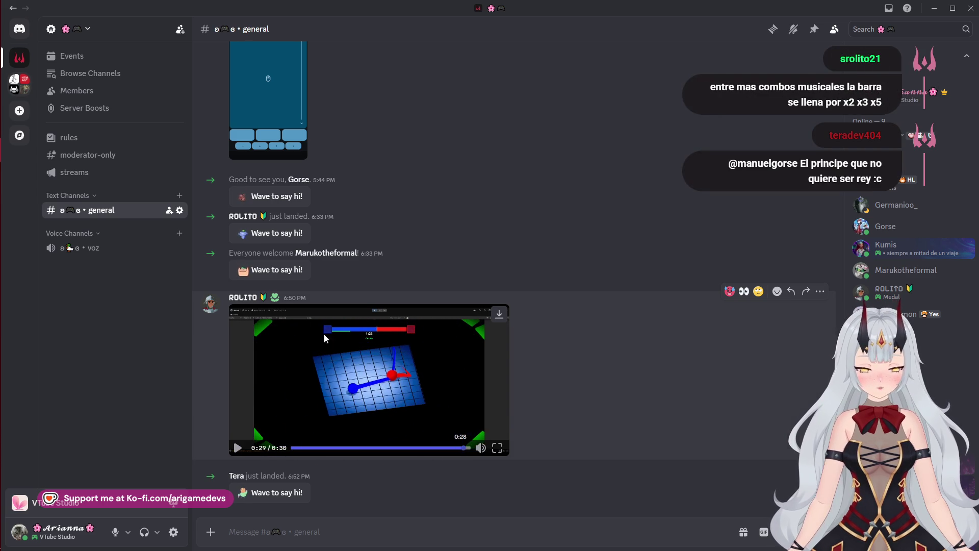
mouse_move(2, 215)
mouse_move(8, 130)
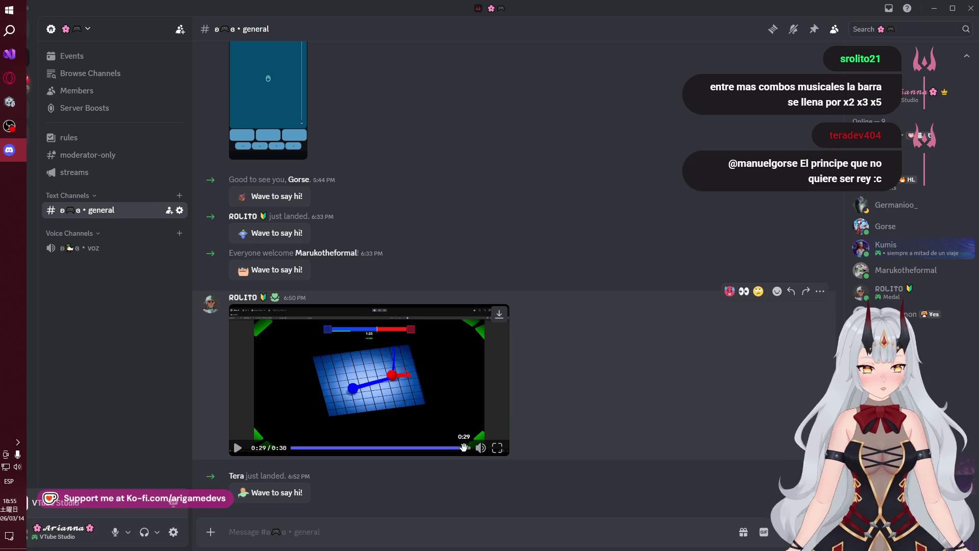
mouse_move(403, 448)
left_mouse_down()
mouse_move(280, 446)
mouse_move(462, 448)
left_mouse_up()
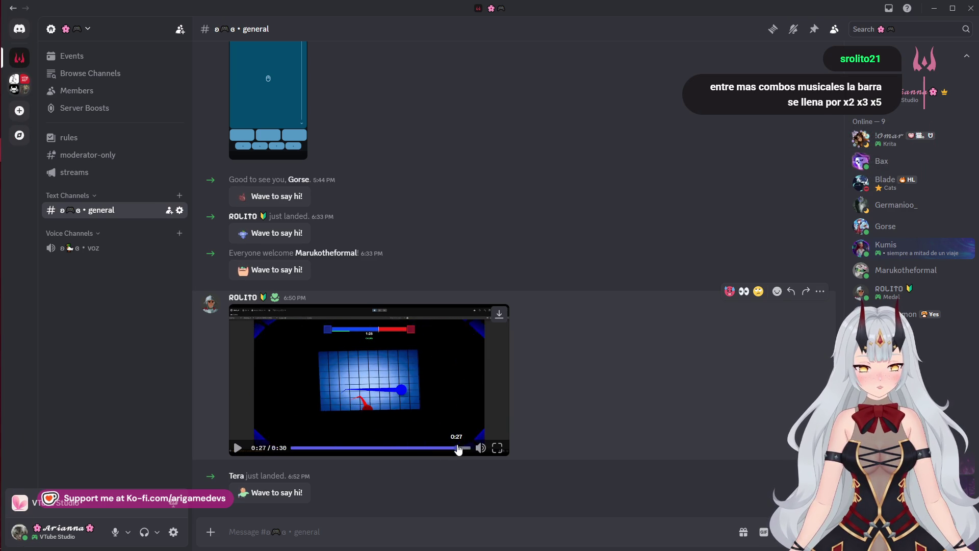
mouse_move(1, 211)
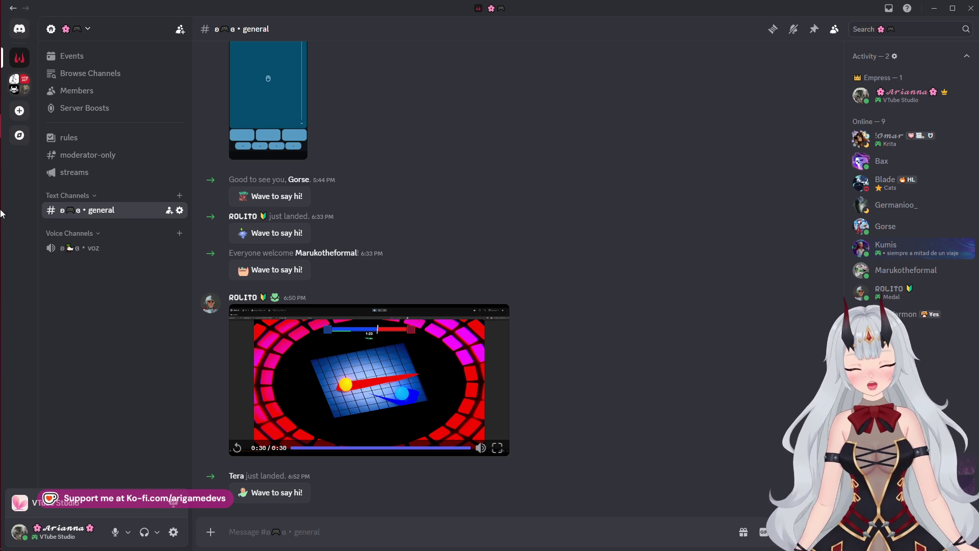
left_click(1, 161)
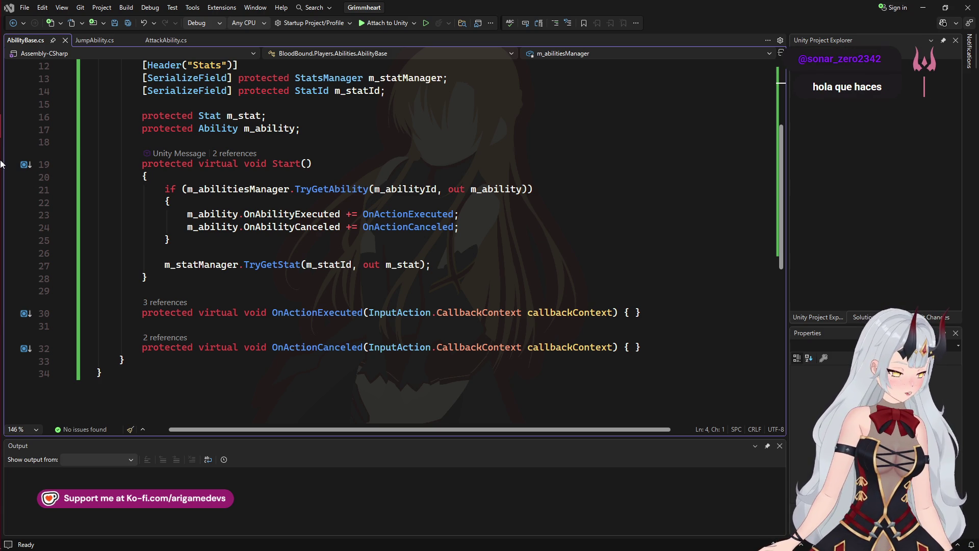
- Switch from Visual Studio to the Aimer music video in the browser
left_click(16, 87)
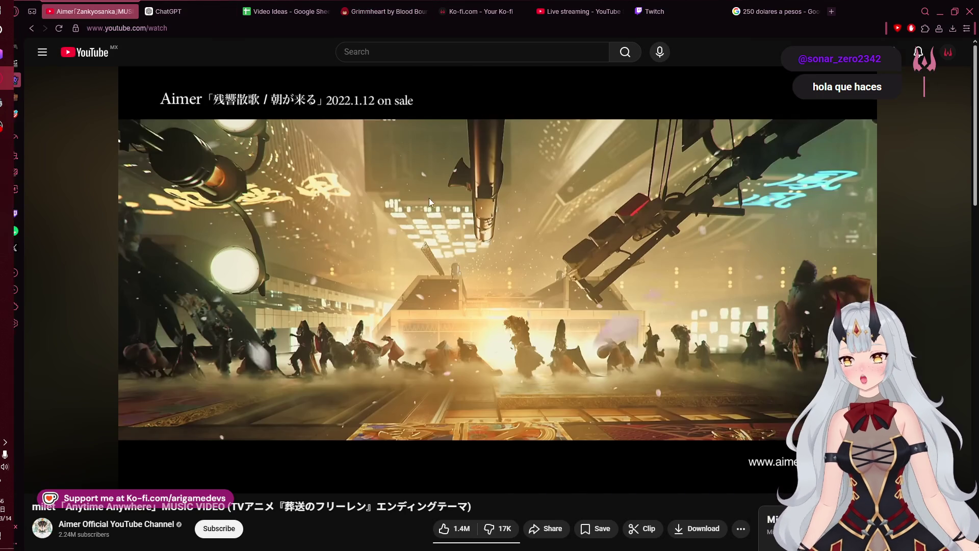
- Glance at the Ko-fi profile page, then return to AbilityBase.cs in Visual Studio
left_click(480, 12)
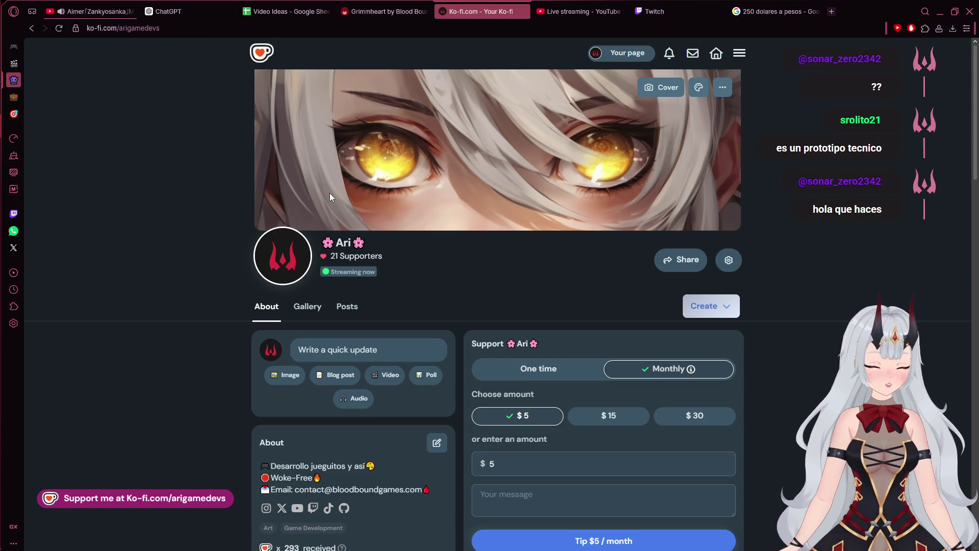
left_click(14, 76)
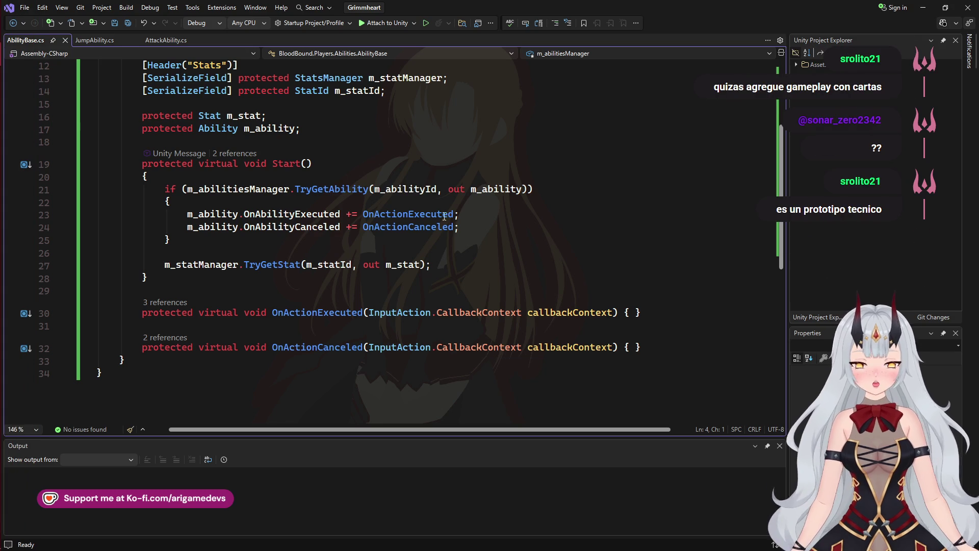
- View JumpAbility.cs, then open AttackAbility.cs with its OnActionExecuted logging "Attack"
left_click(94, 41)
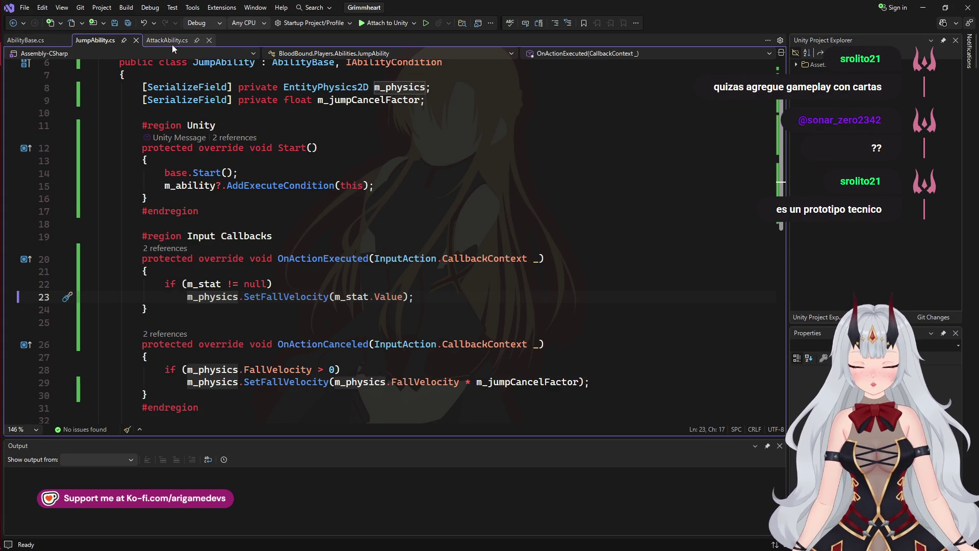
left_click(171, 41)
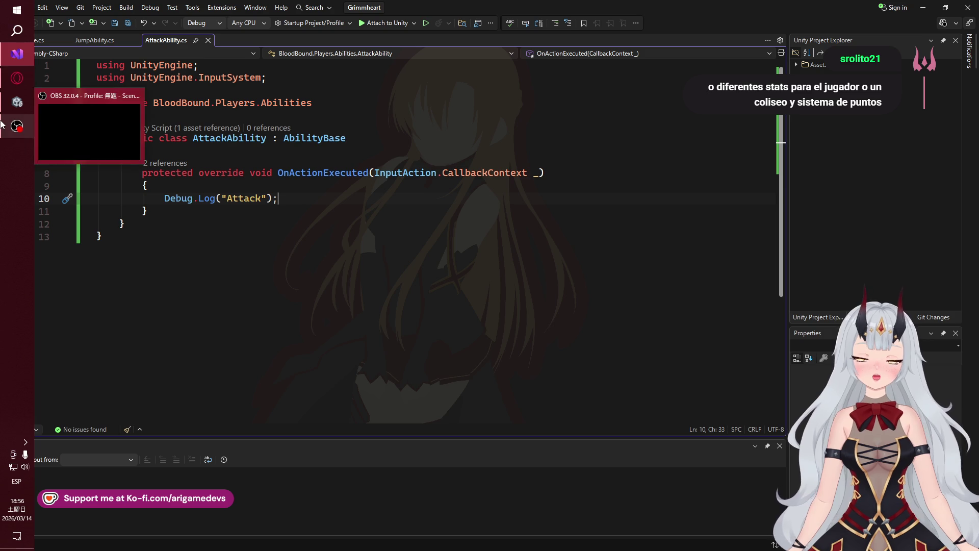
- Bring OBS forward, then switch to the Grimmheart itch.io page showing the game's title menu
left_click(1, 123)
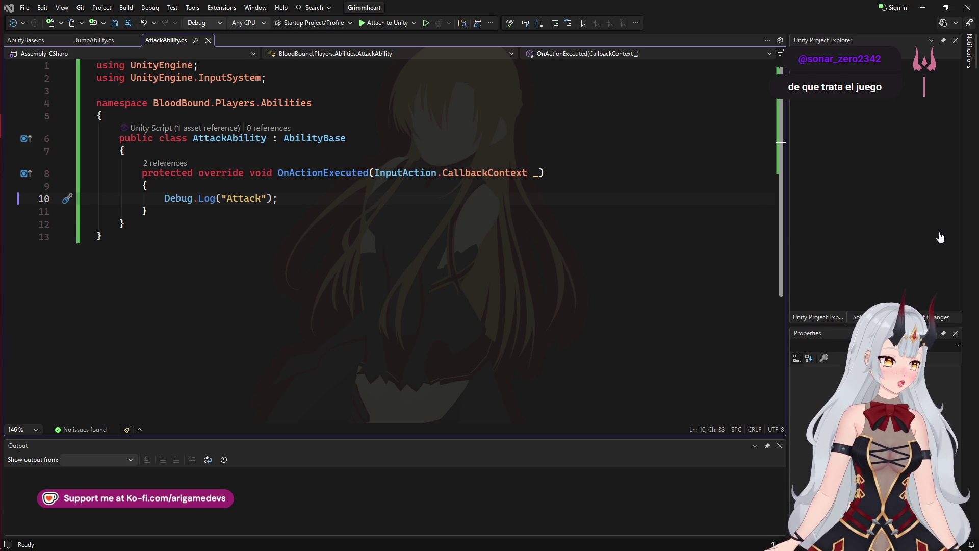
mouse_move(1, 194)
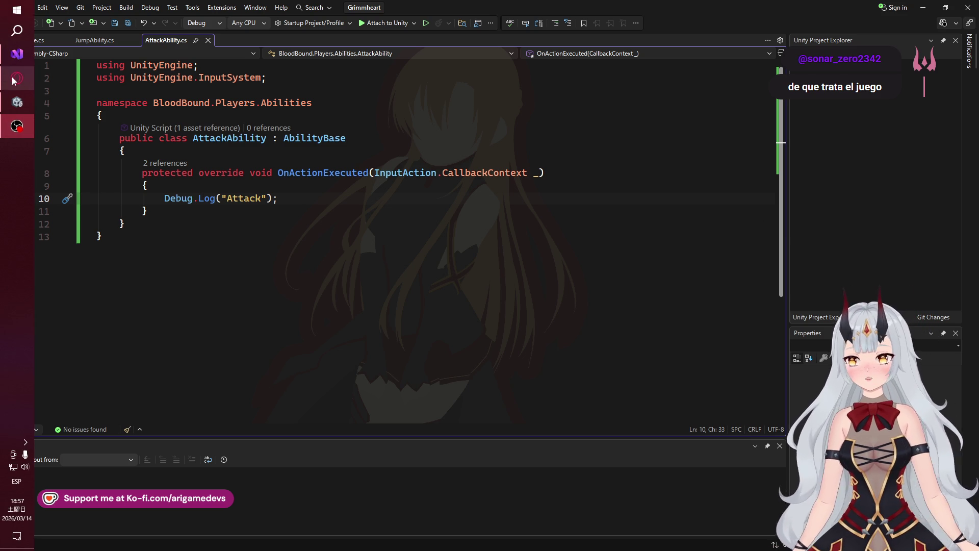
mouse_move(25, 81)
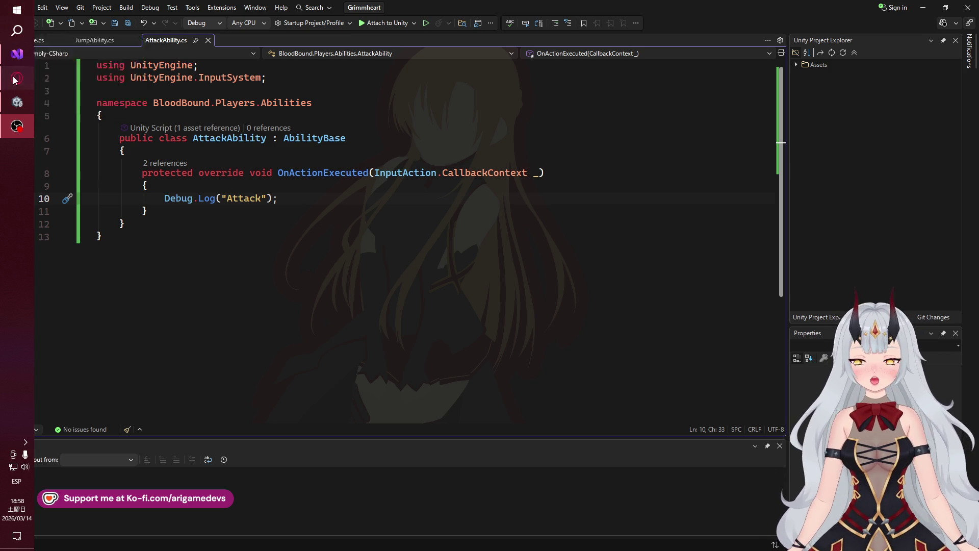
left_click(14, 80)
left_click(377, 11)
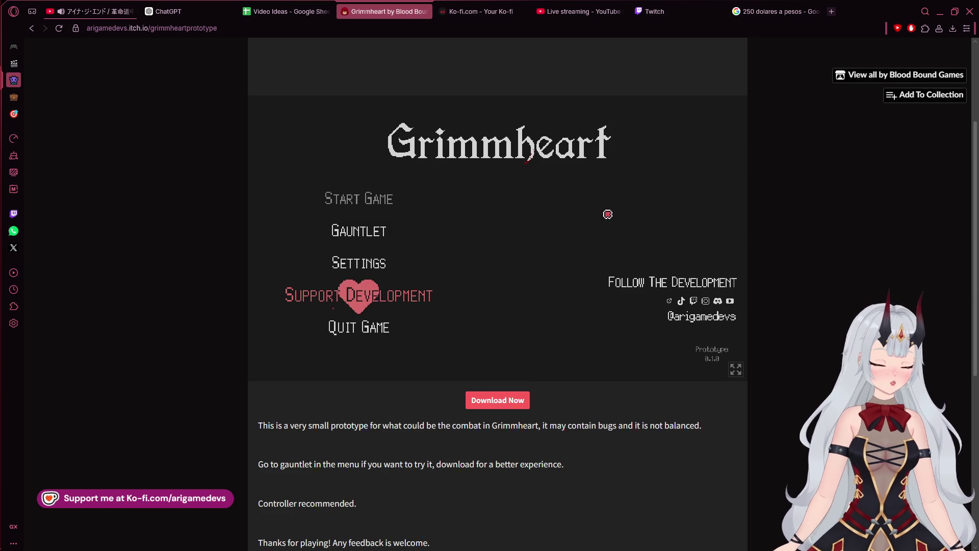
- Move the Grimmheart menu selection from Gauntlet to Quit Game to Settings, then return to Unity
key("Up")
key("Up")
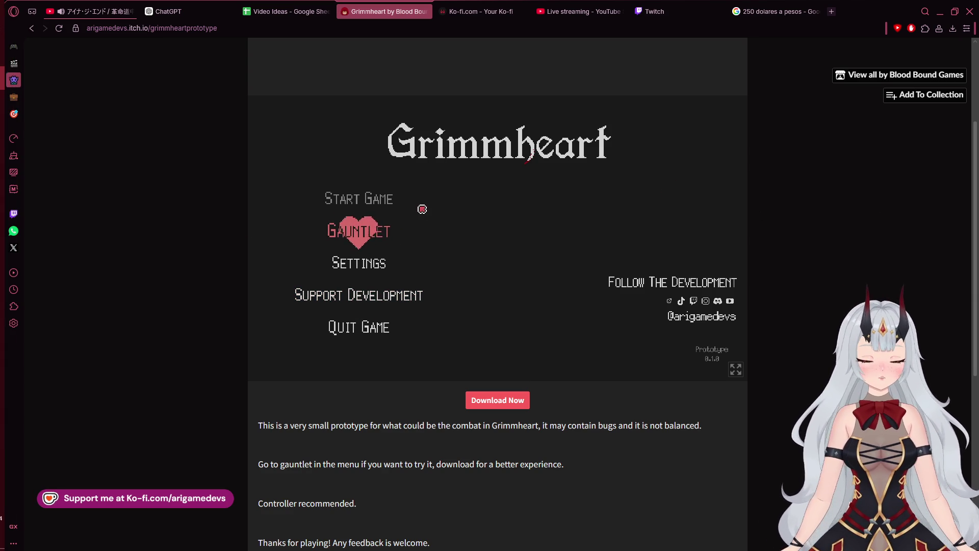
key("Down")
key("Down")
key("Down")
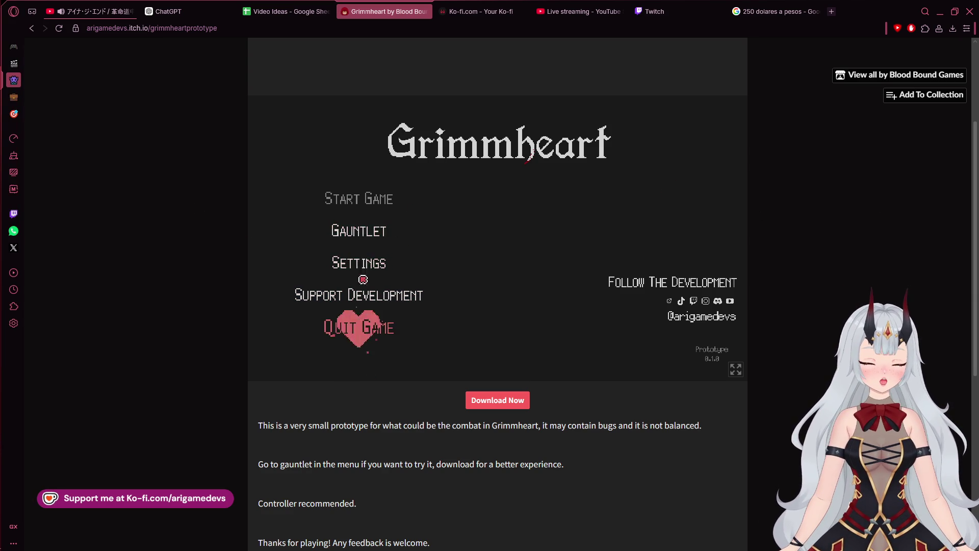
key("Down")
key("Down")
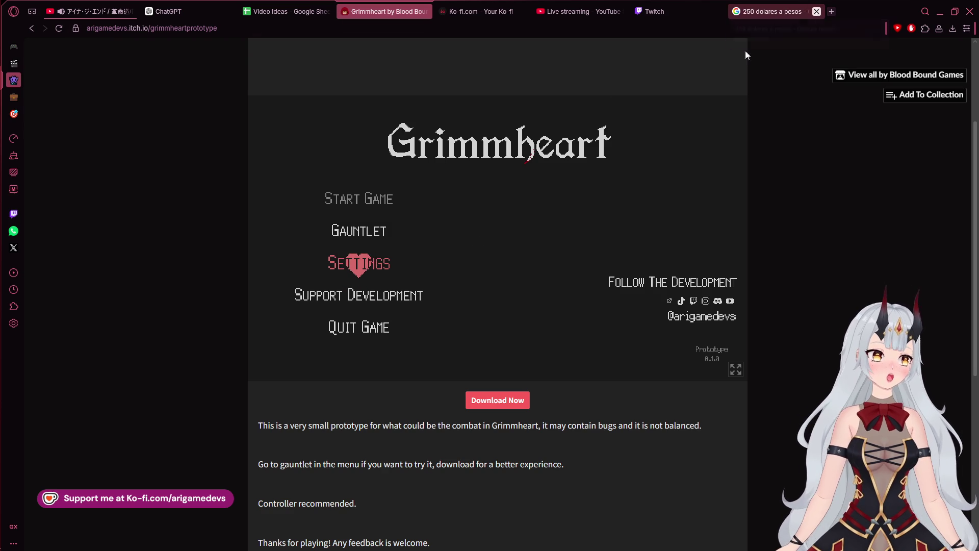
mouse_move(2, 132)
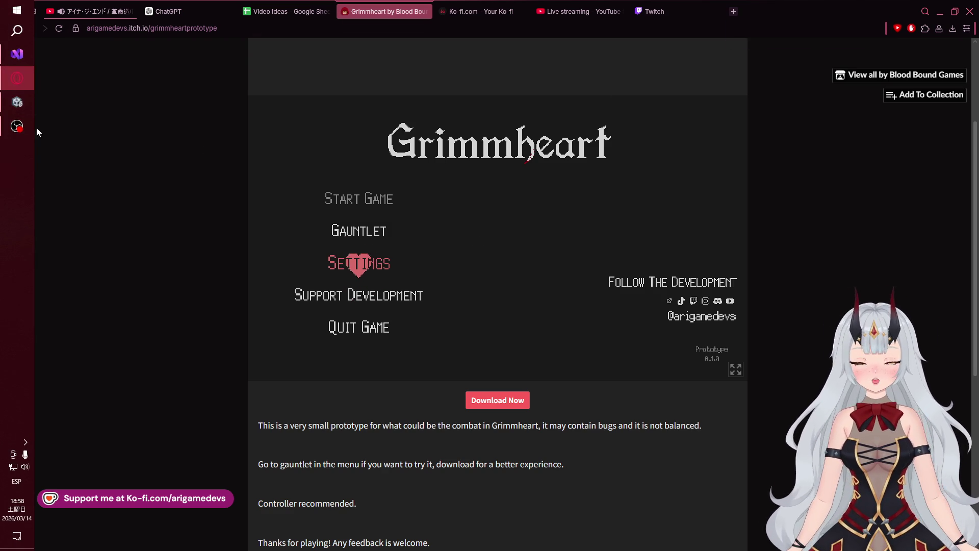
left_click(17, 102)
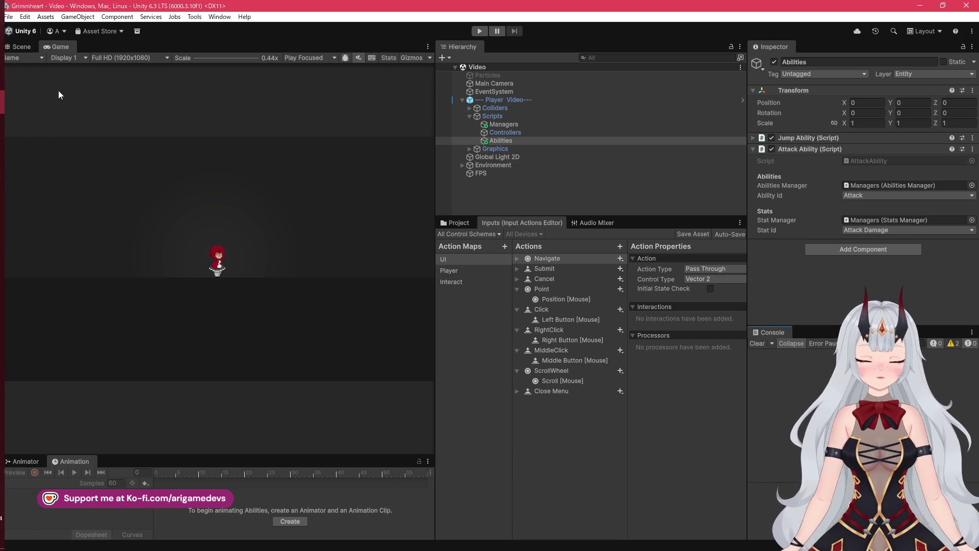
- Check JumpAbility.cs in Visual Studio, then bring the Unity editor to the front
left_click(17, 54)
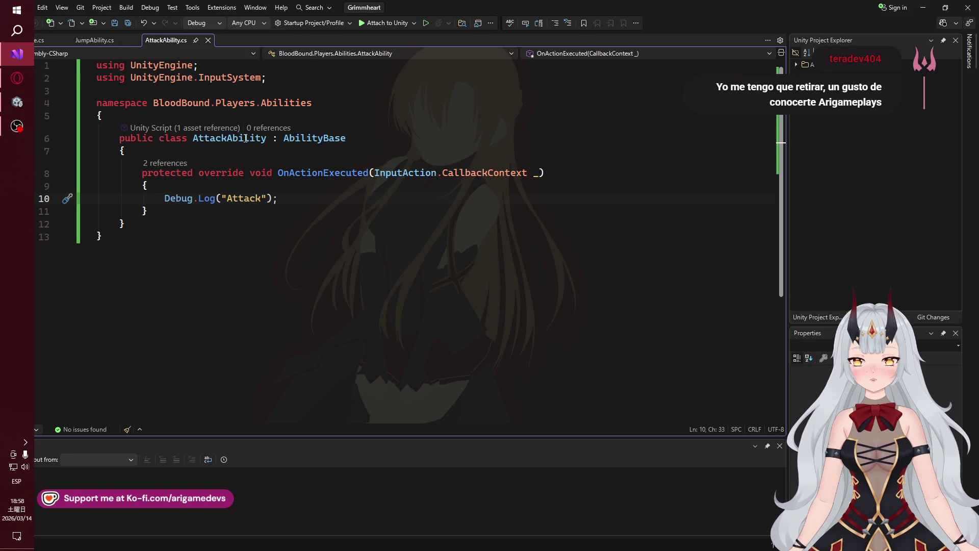
left_click(94, 40)
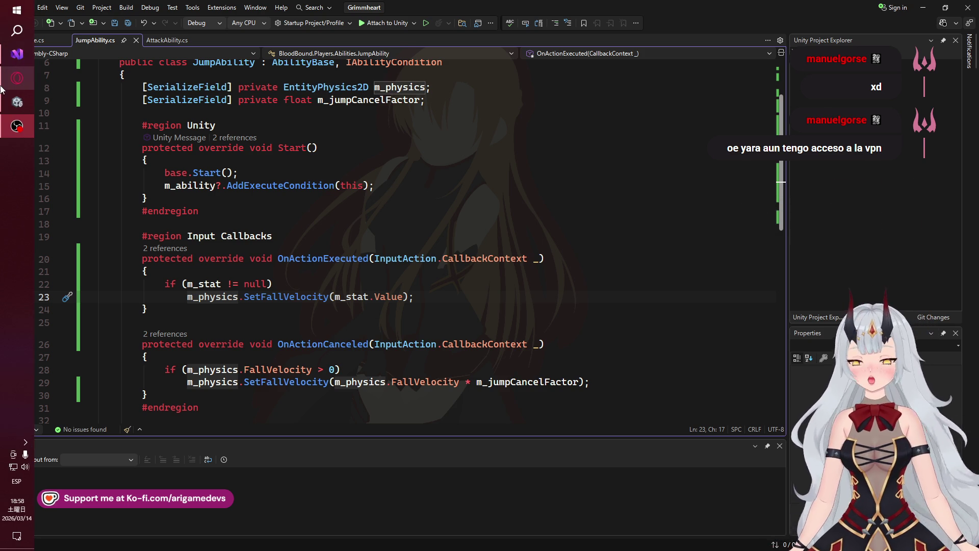
mouse_move(1, 87)
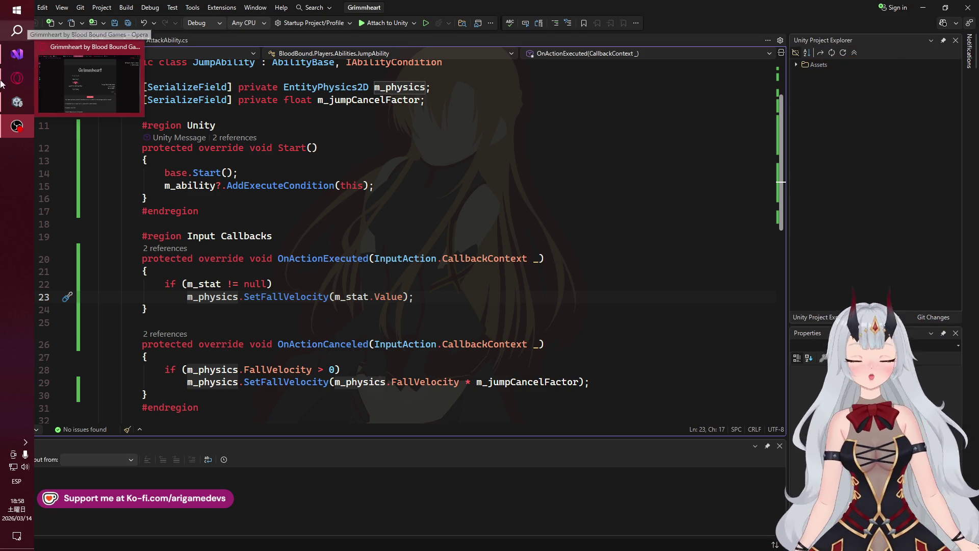
left_click(8, 101)
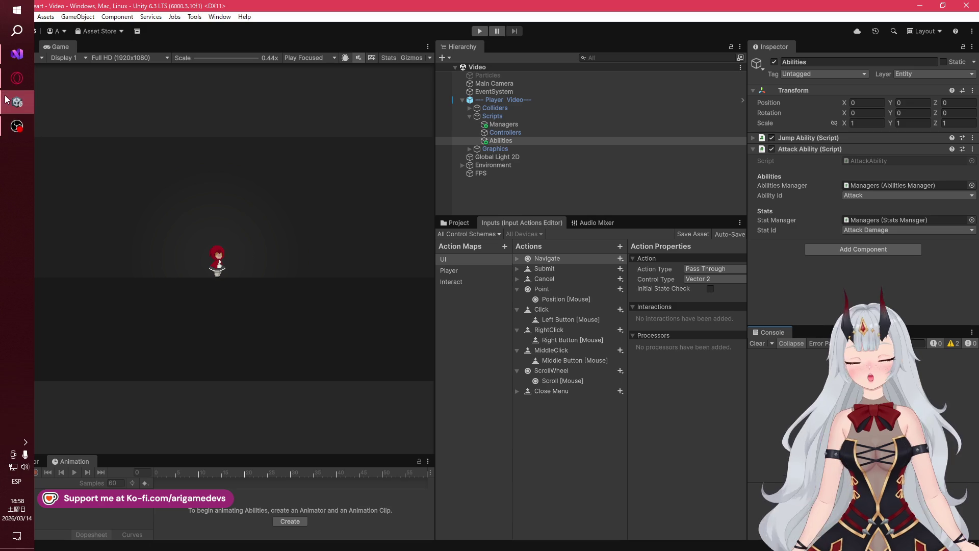
- Glance at the Grimmheart itch.io page and Twitch stream manager, then return to Unity
left_click(29, 87)
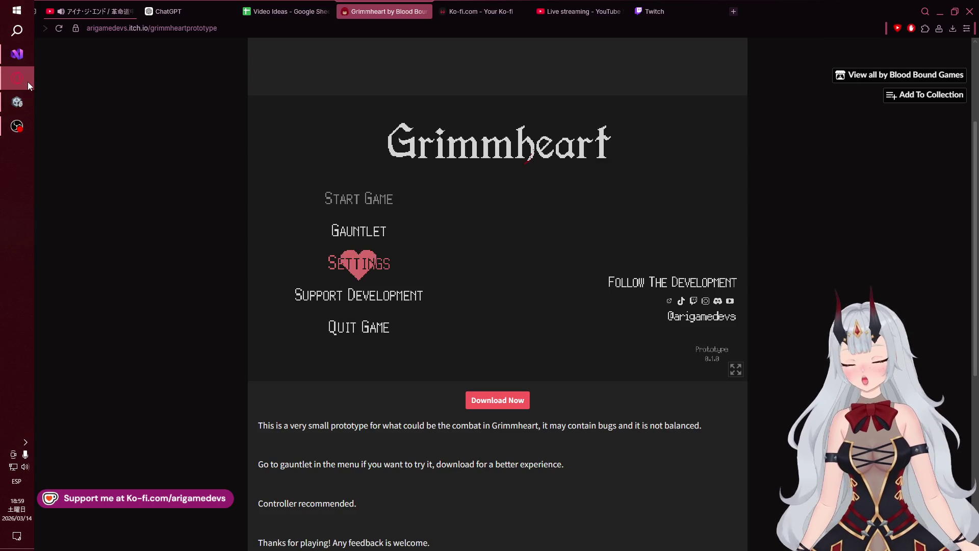
left_click(655, 11)
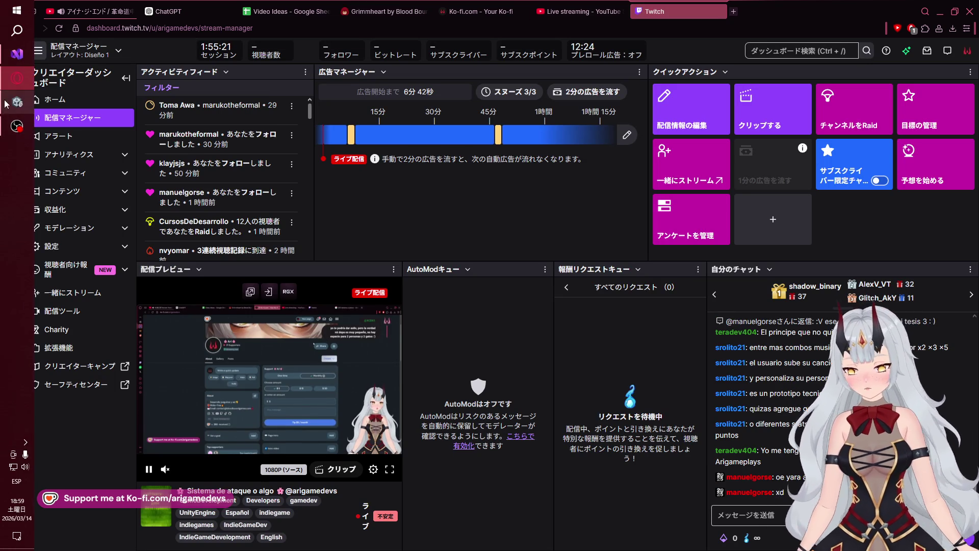
left_click(7, 103)
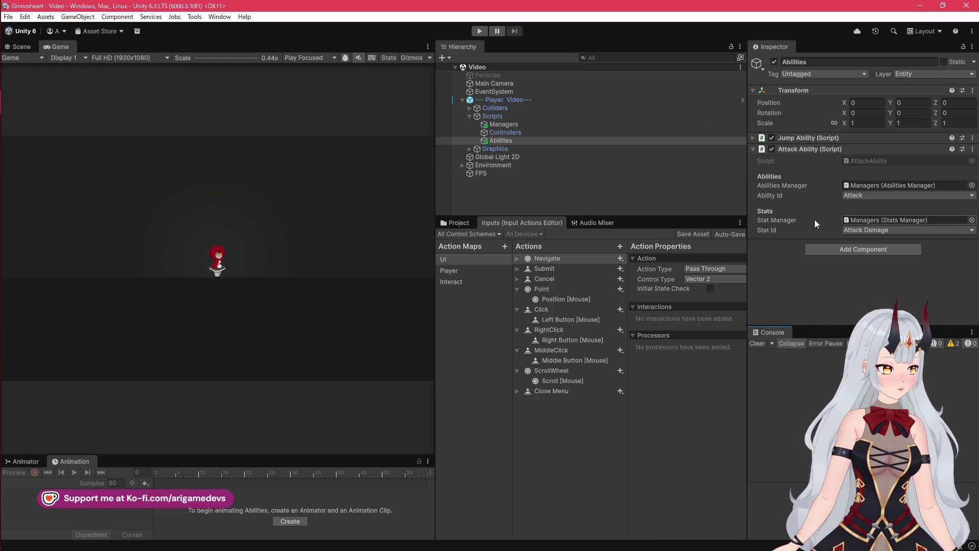
- Set the Jump Ability's Stat Id to Jump Force, save the scene, and enter play mode
left_click(753, 138)
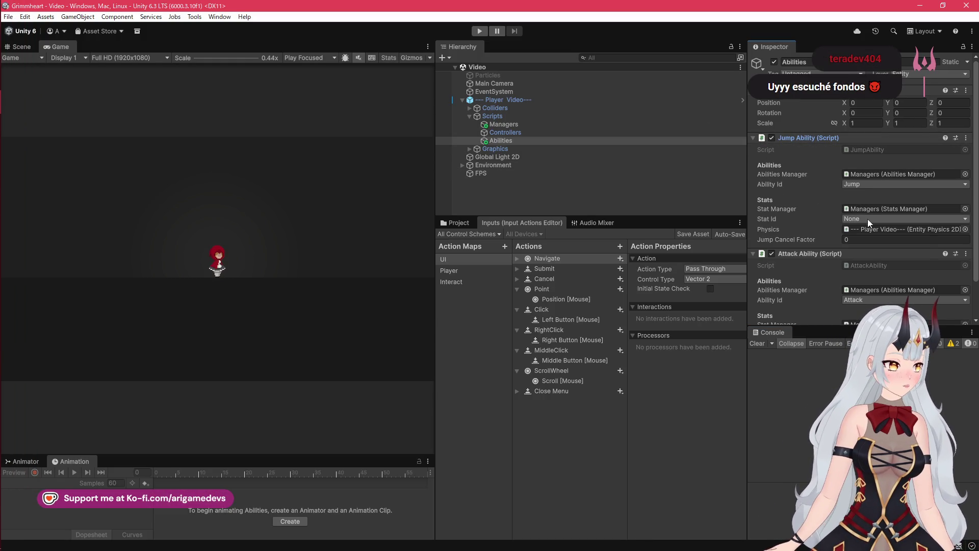
left_click(867, 218)
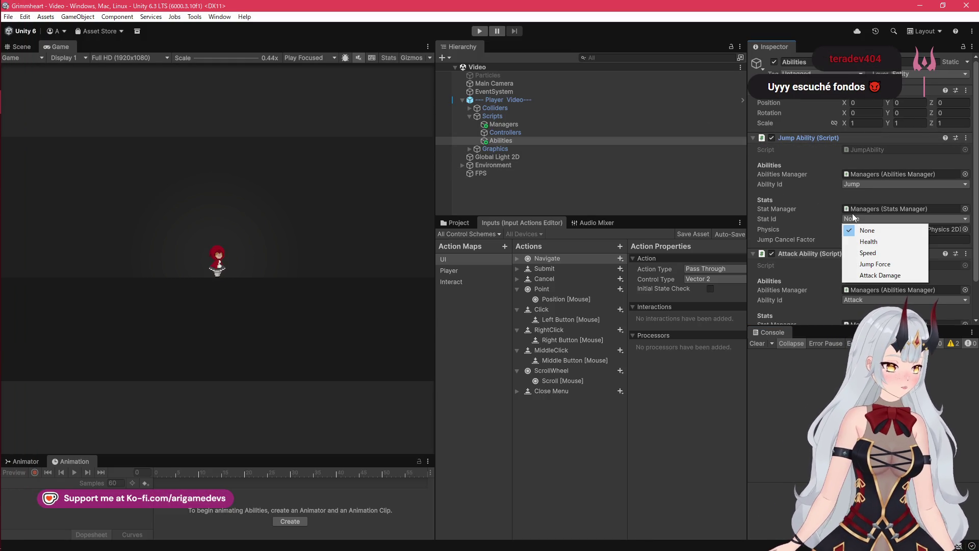
left_click(884, 266)
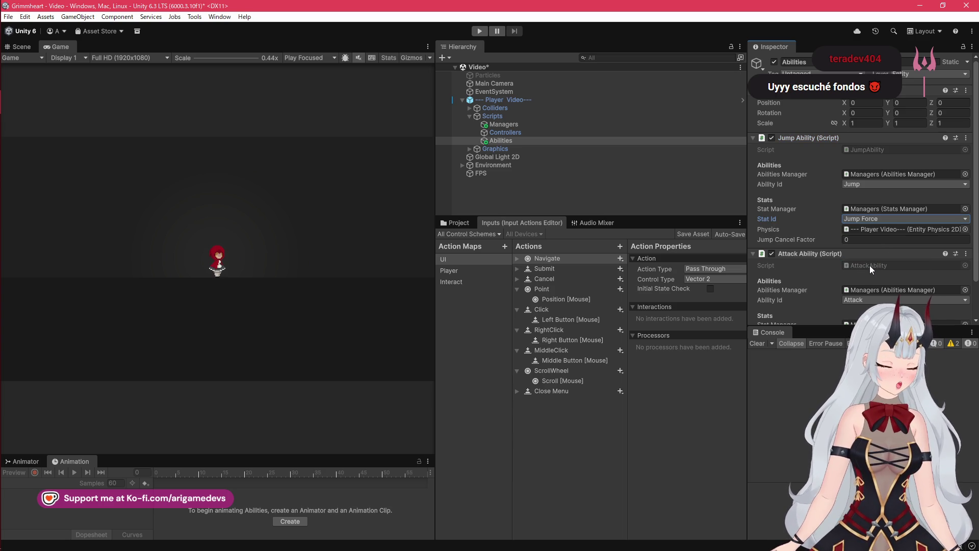
key("ctrl+s")
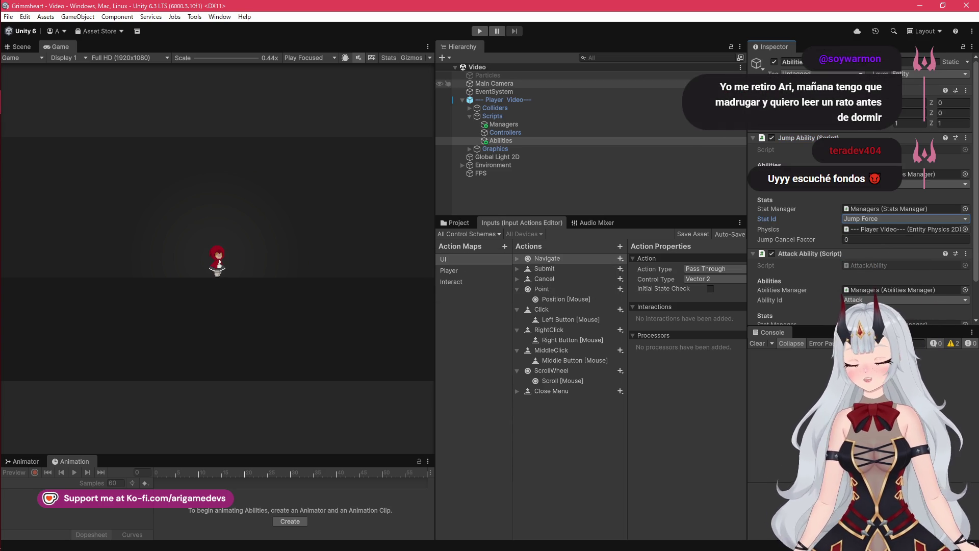
left_click(480, 32)
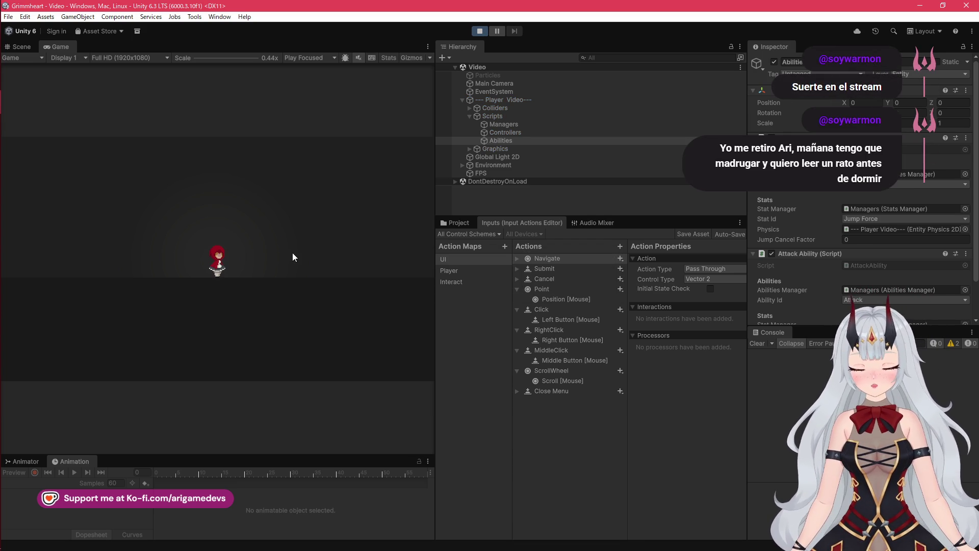
- Test the character in the Game view by jumping with W and walking with D and A
left_click(373, 268)
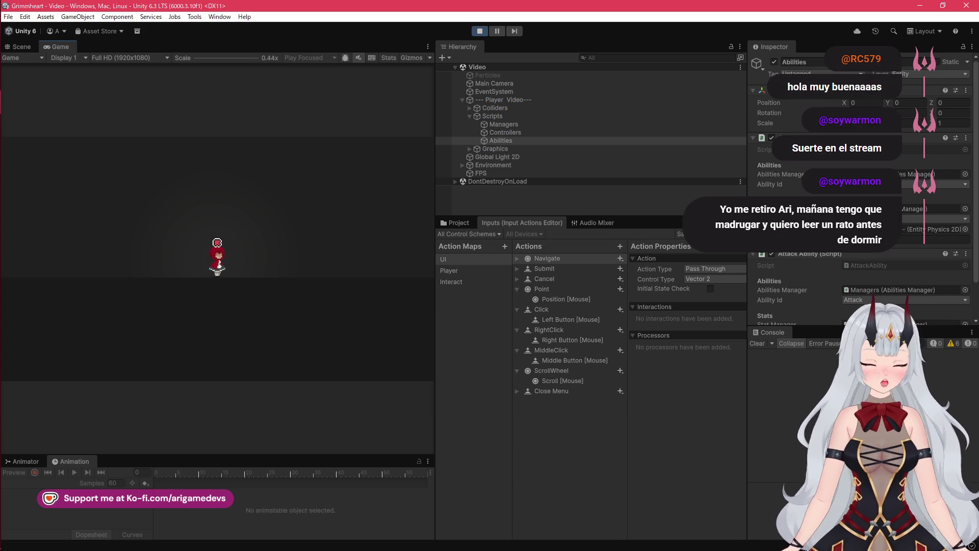
key("w")
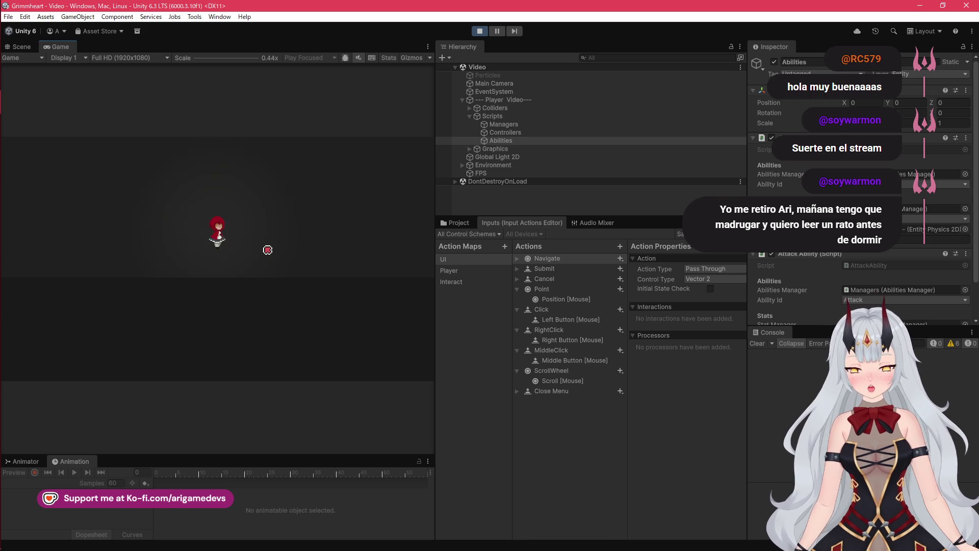
key("w")
key("d")
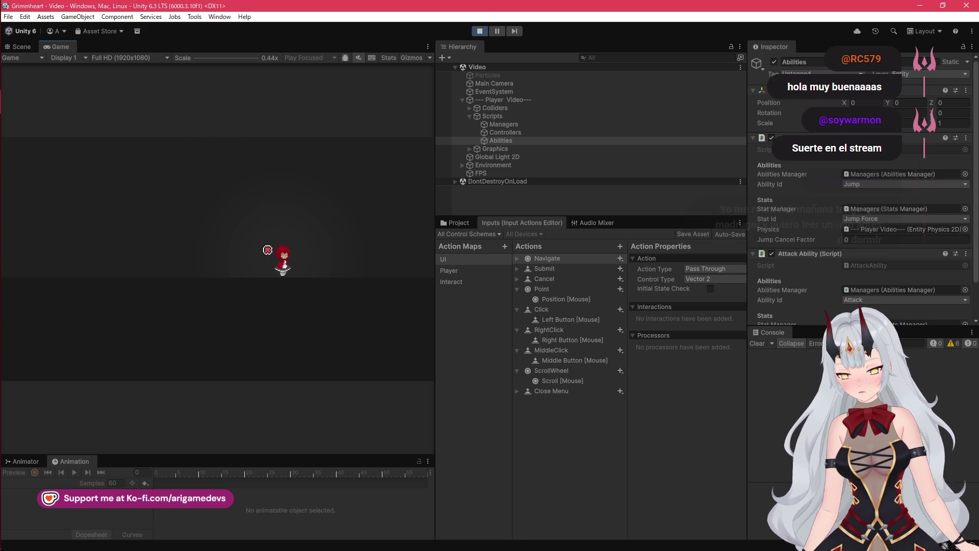
key("a")
key("a")
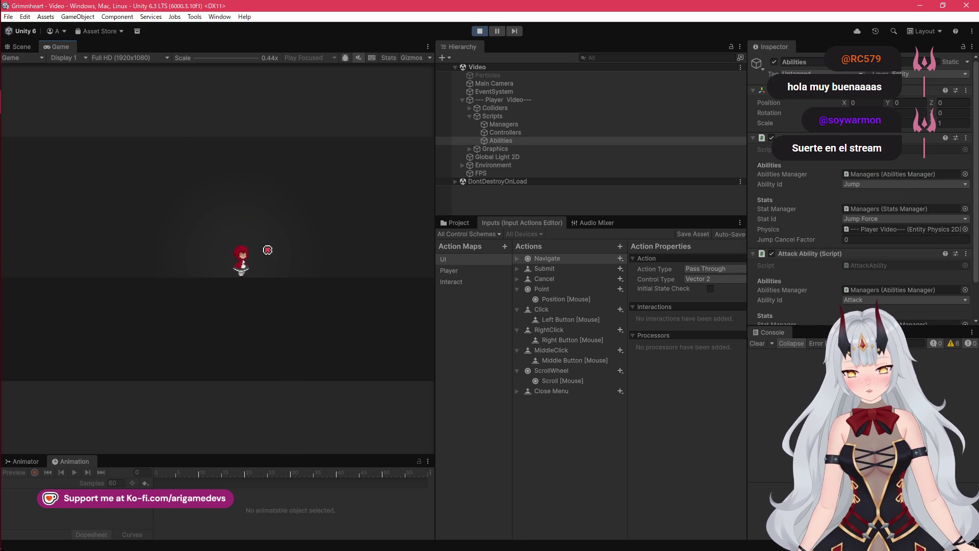
key("a")
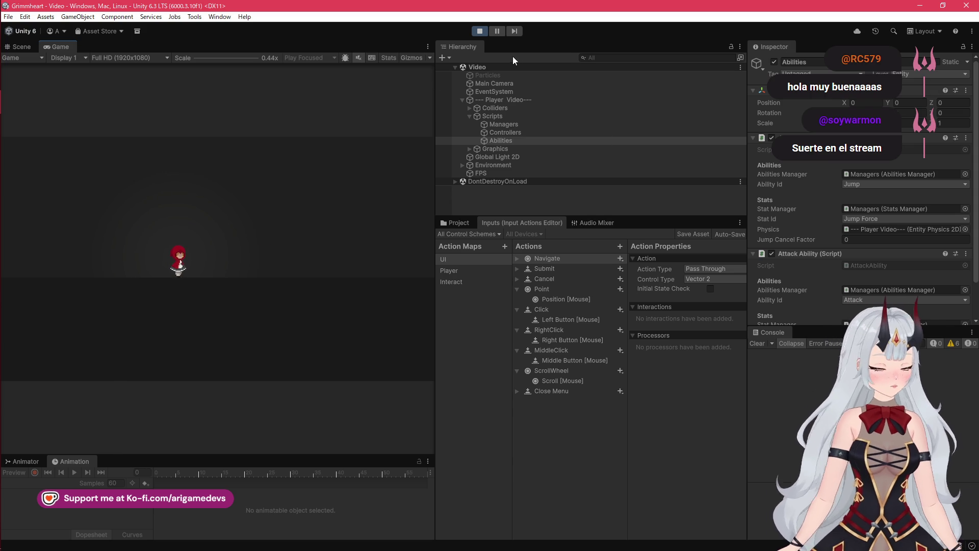
- Stop play mode and bring the Twitch stream dashboard in Opera to the front
scroll(791, 301, "down", 2)
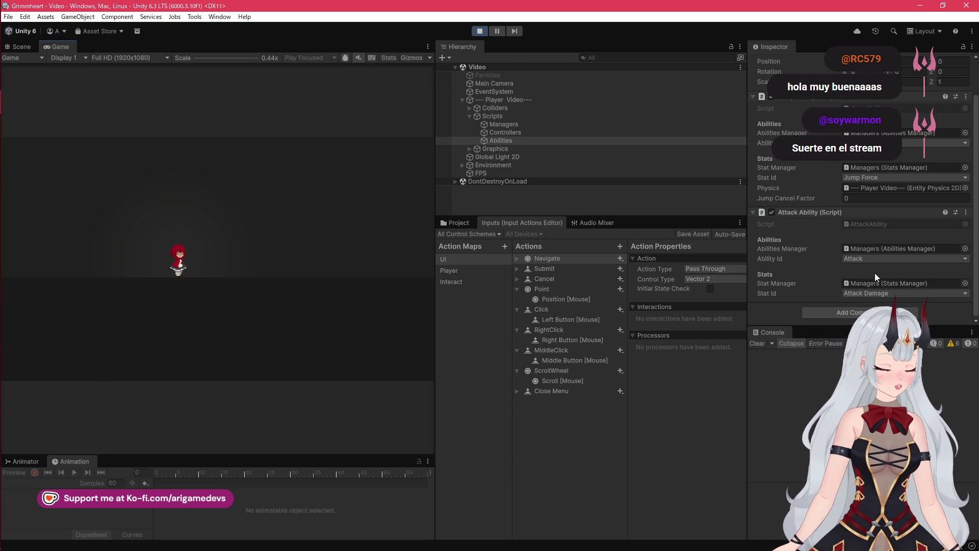
left_click(480, 31)
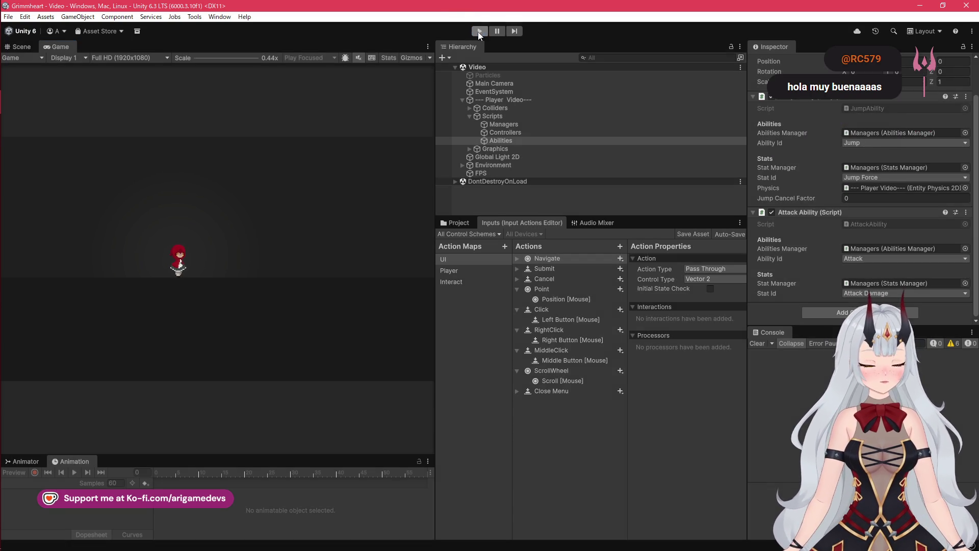
left_click(17, 77)
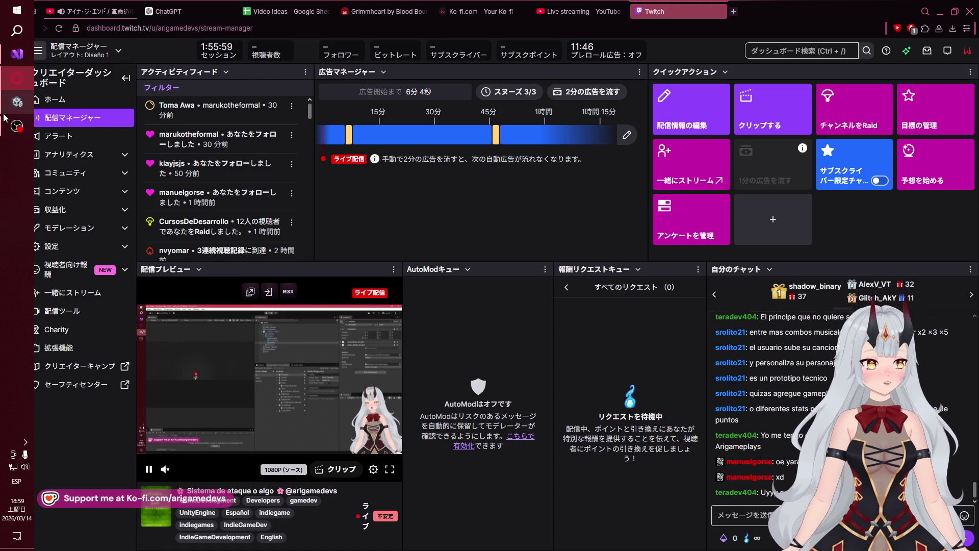
- Finish reading the stream chat on the Twitch dashboard, then switch back to the Unity editor
mouse_move(13, 102)
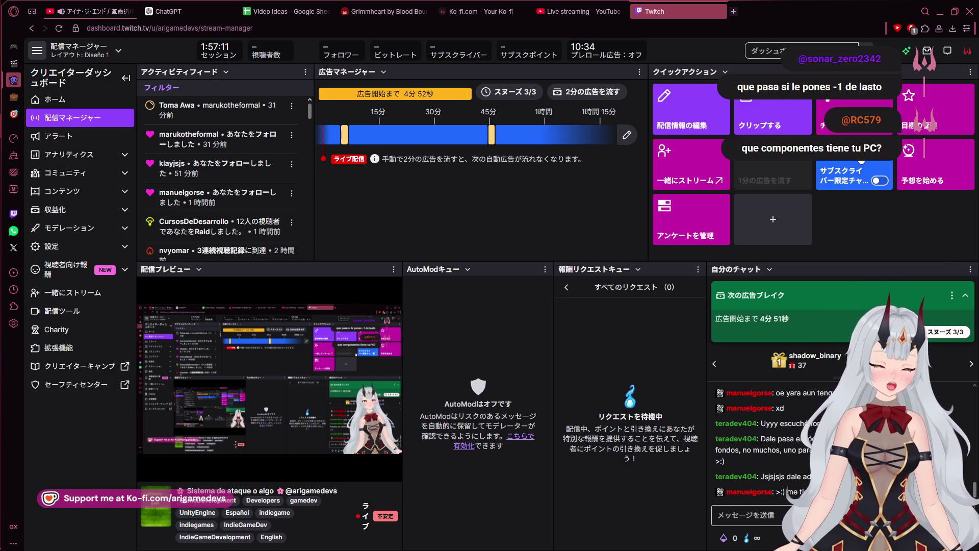
mouse_move(3, 150)
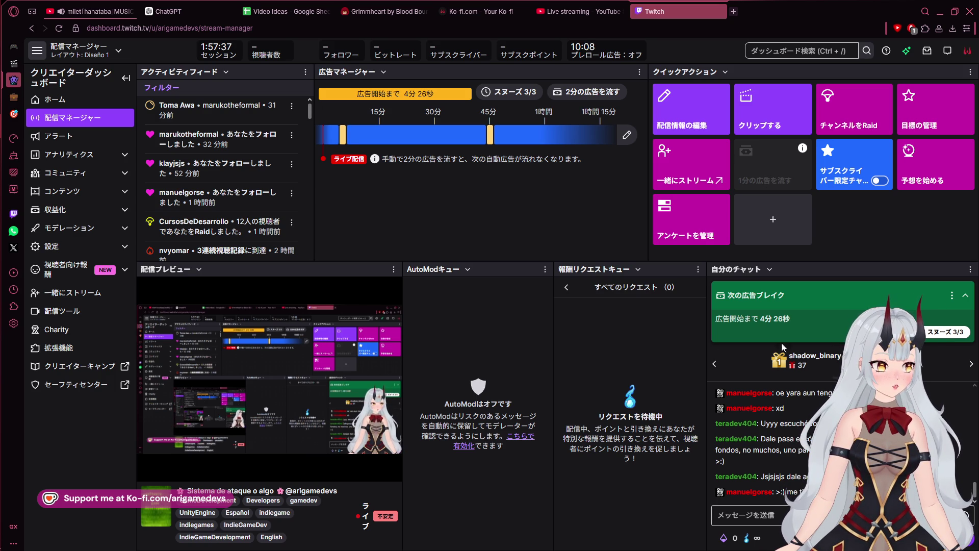
mouse_move(10, 82)
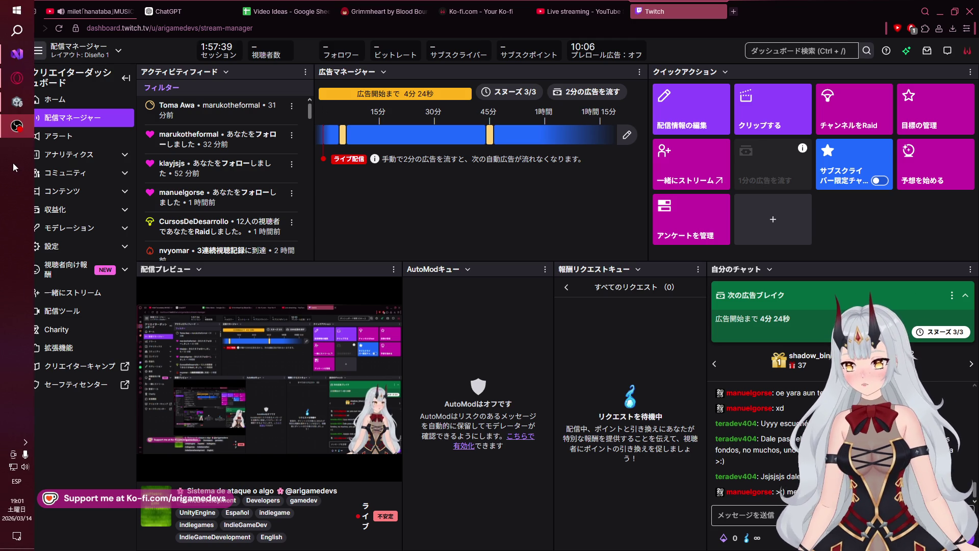
left_click(17, 102)
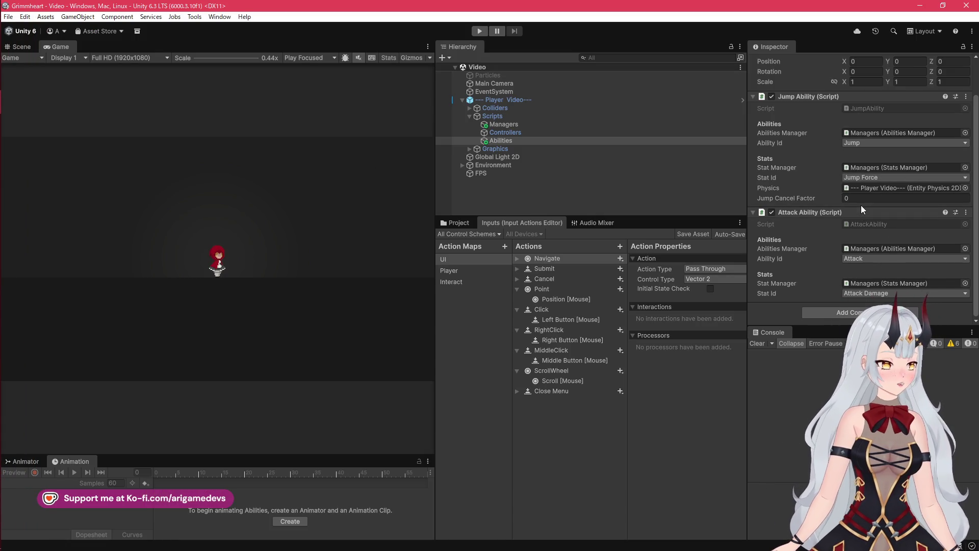
left_click(2, 130)
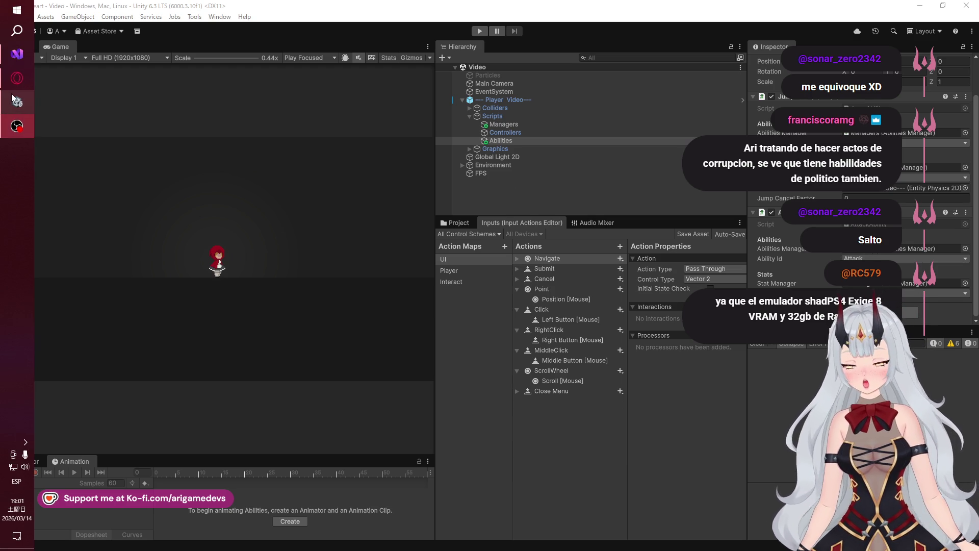
mouse_move(8, 90)
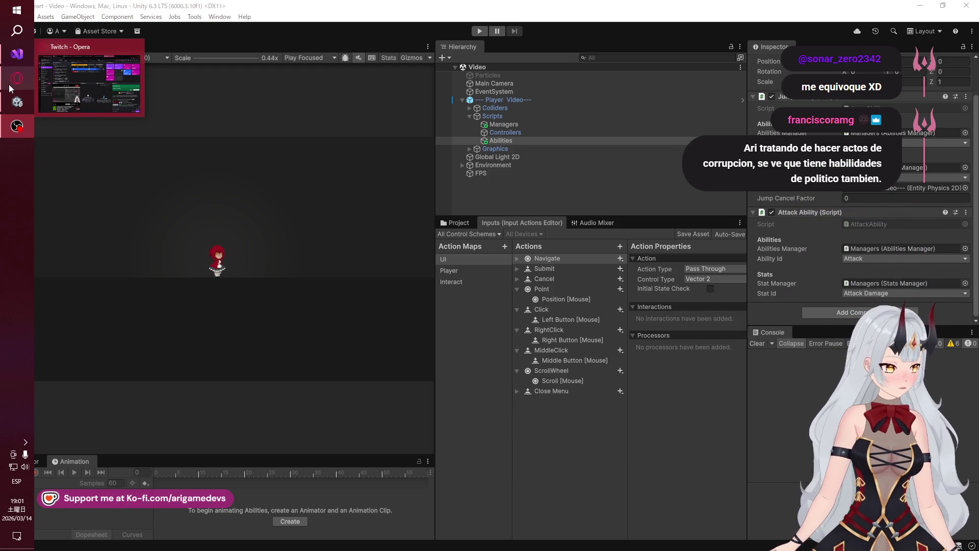
left_click(17, 63)
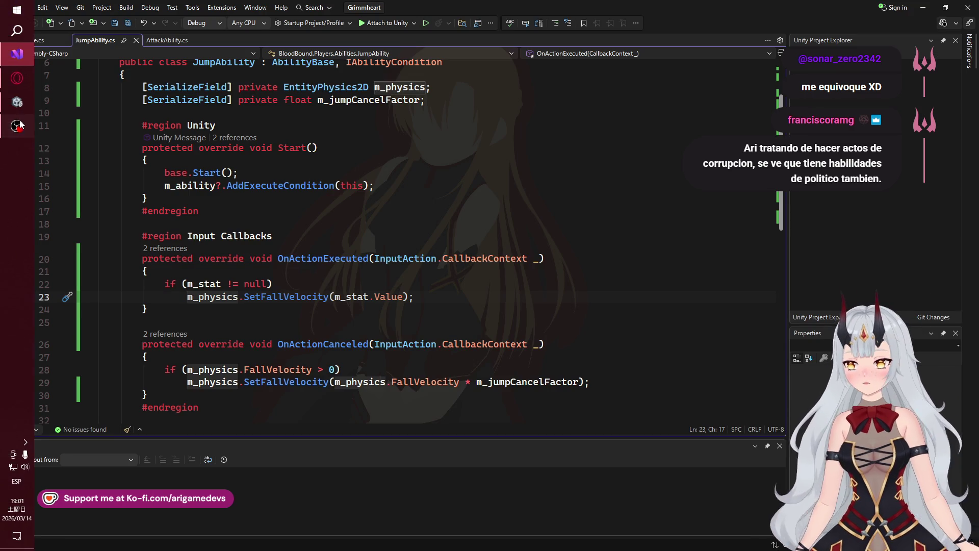
left_click(17, 102)
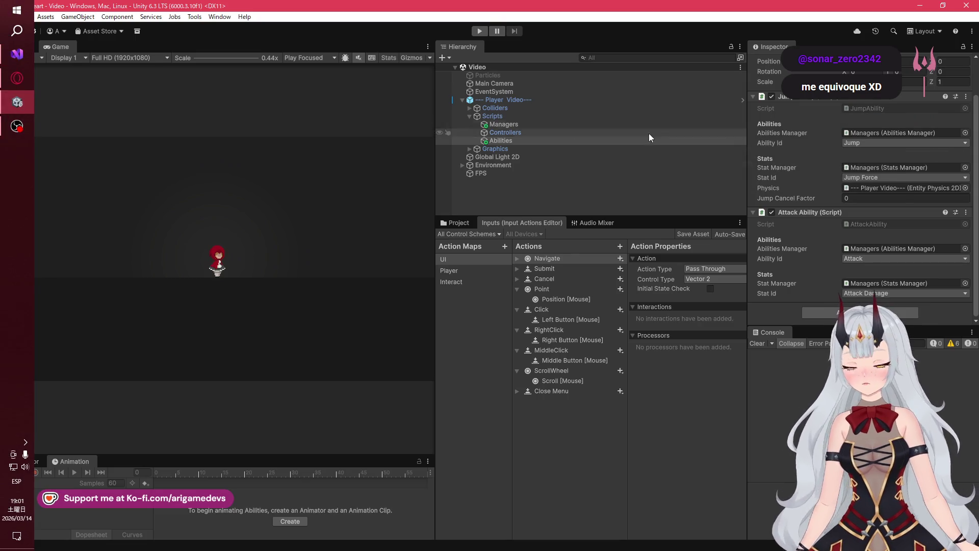
- Select the Managers object and expand the StatsManager's Stats list
left_click(505, 126)
left_click(507, 132)
left_click(528, 121)
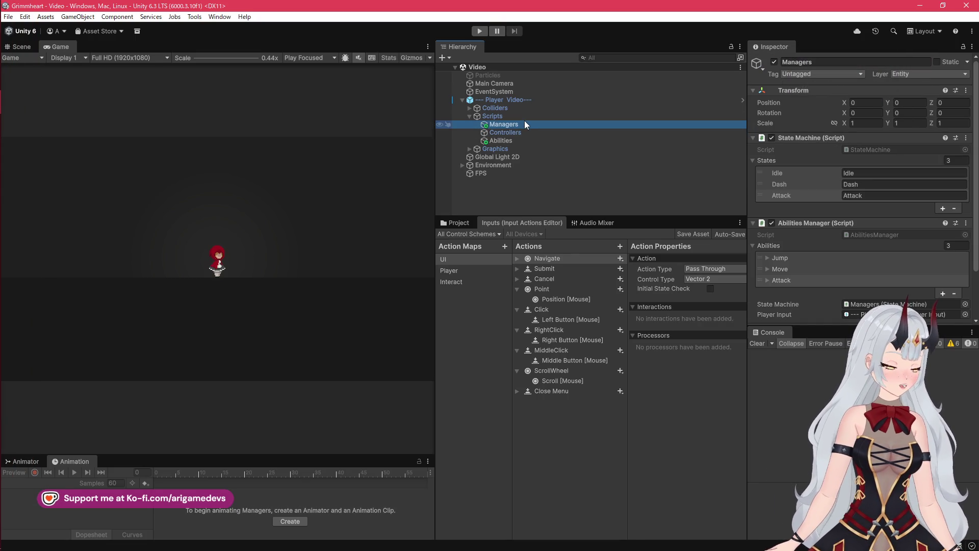
scroll(832, 245, "down", 3)
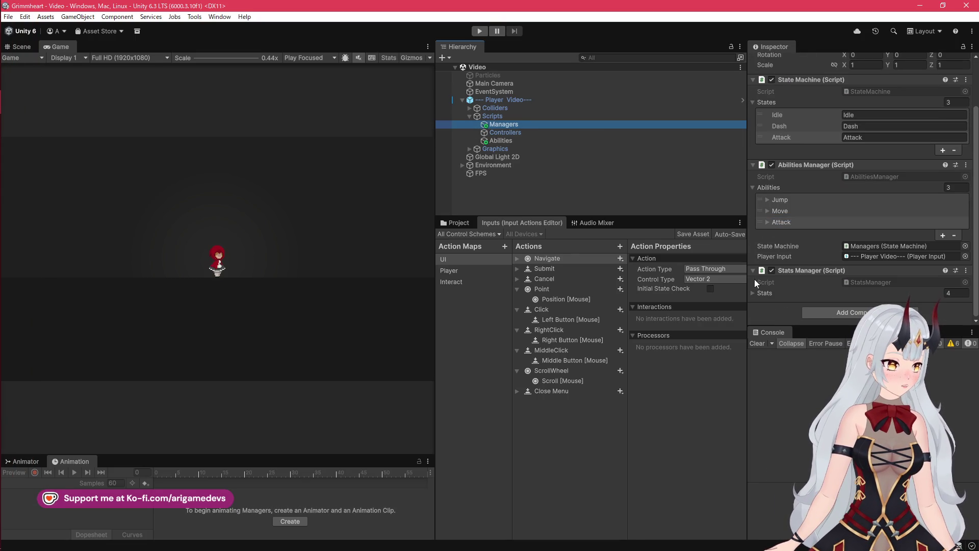
left_click(755, 293)
- Set the Jump Force stat's Start Value to 0, then switch to the Twitch stream manager
scroll(794, 242, "down", 5)
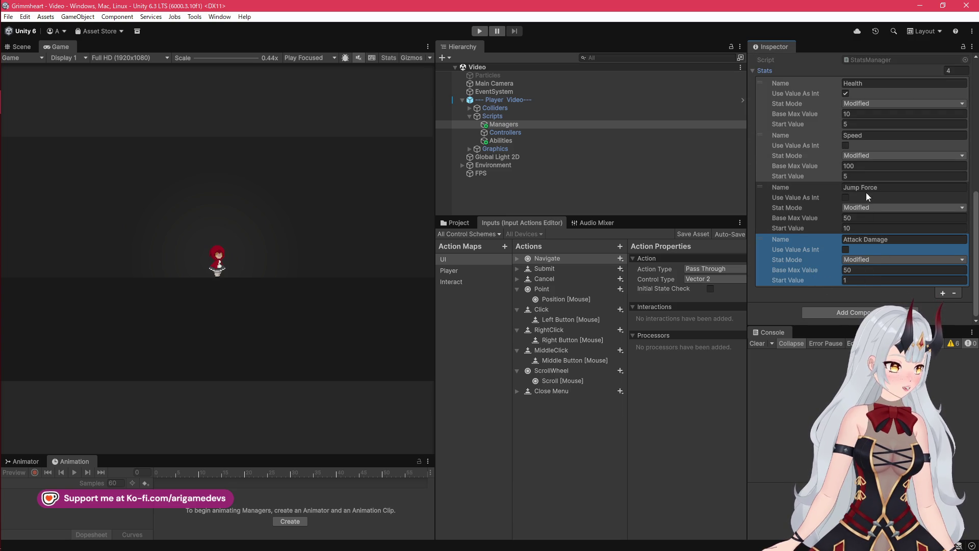
left_click(867, 218)
left_click(866, 228)
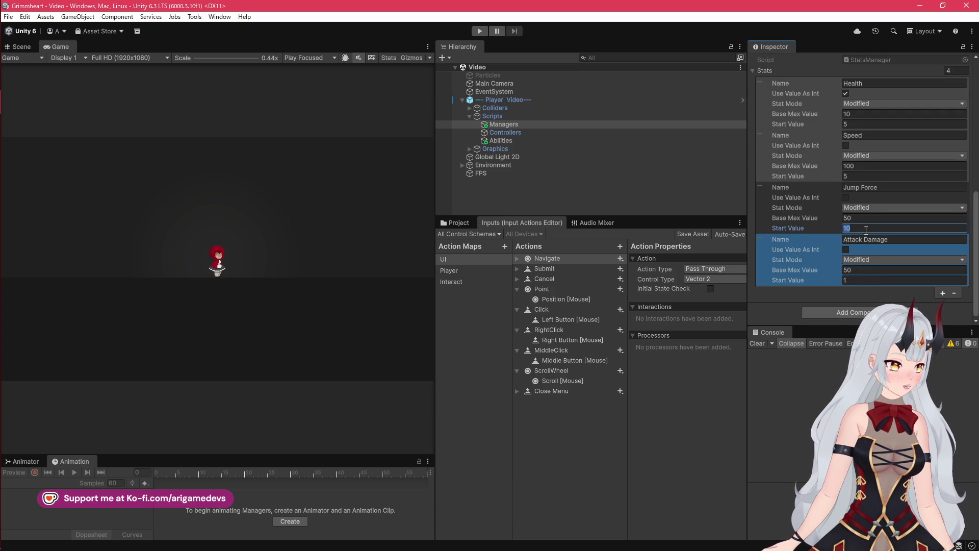
type("-1")
key("Return")
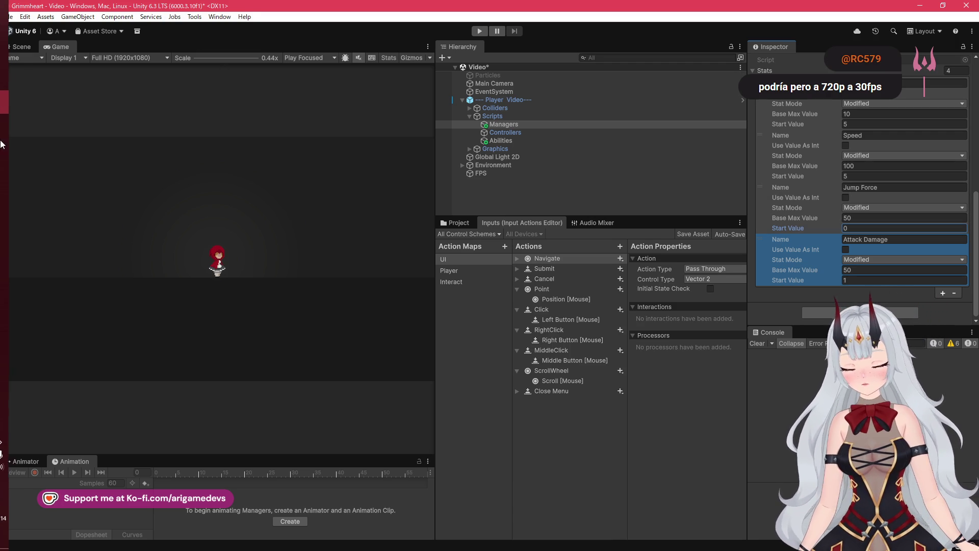
mouse_move(2, 84)
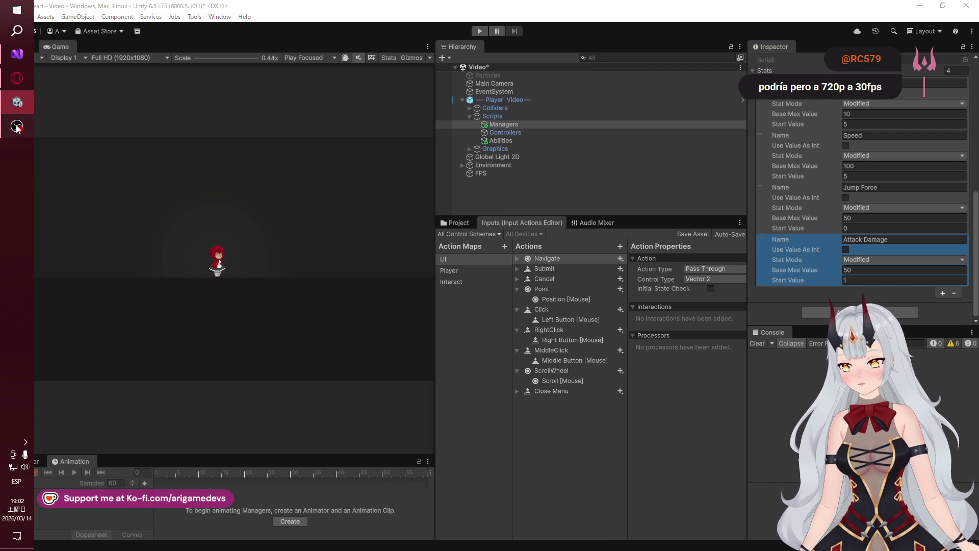
left_click(16, 83)
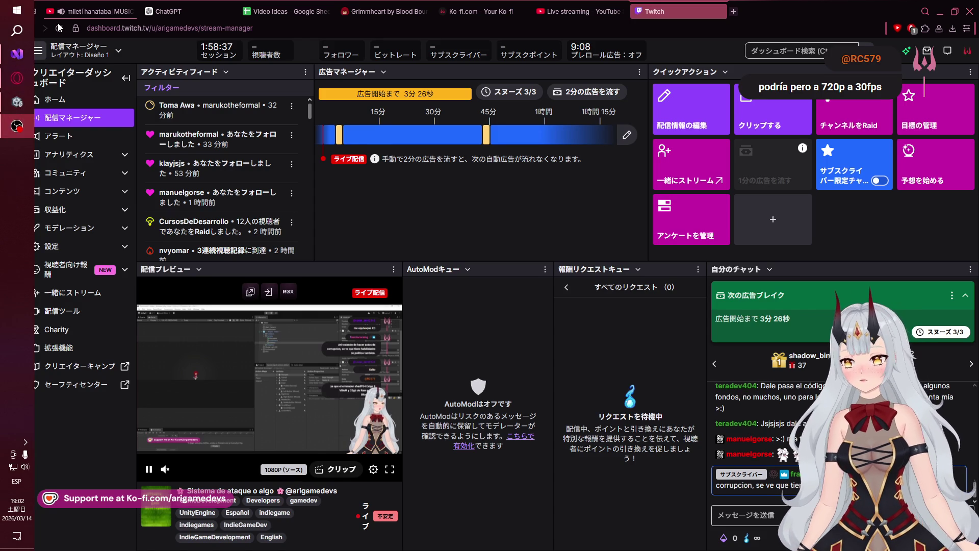
- Check the stream docks list and dashboard in Twitch, then Alt+Tab back to Unity
right_click(19, 128)
left_click(436, 177)
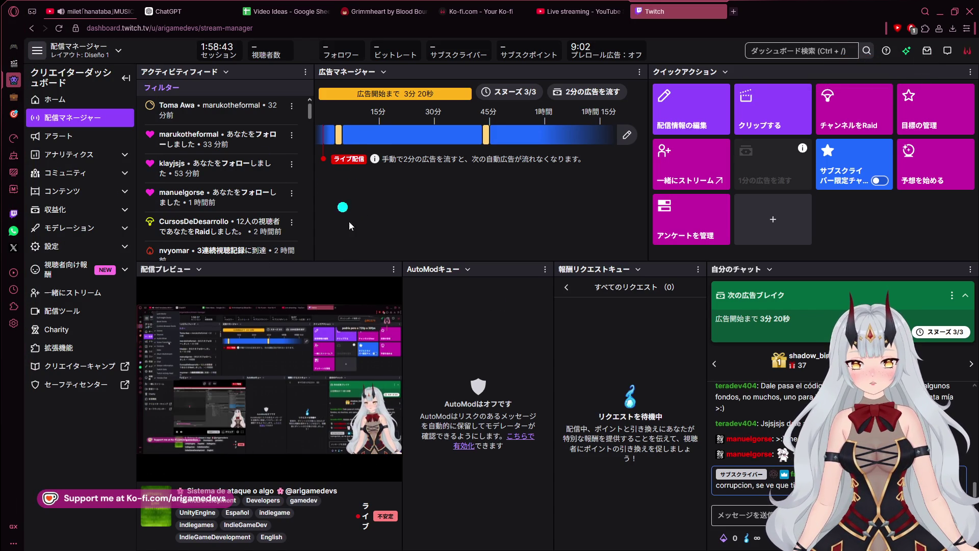
mouse_move(436, 249)
left_mouse_down()
mouse_move(366, 232)
mouse_move(367, 193)
mouse_move(491, 255)
mouse_move(480, 262)
left_mouse_up()
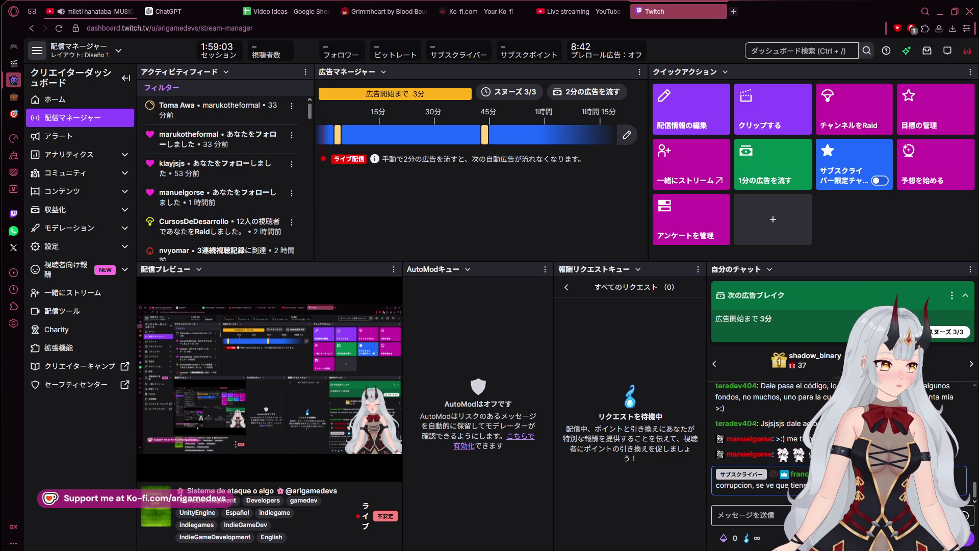
key("alt+Tab")
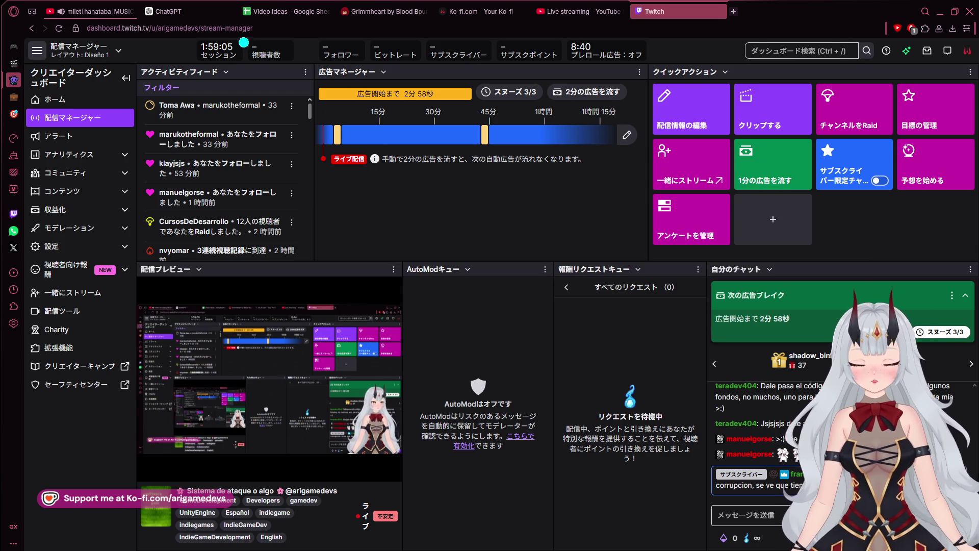
key("alt+Tab")
key("alt+Tab")
key("alt+Tab")
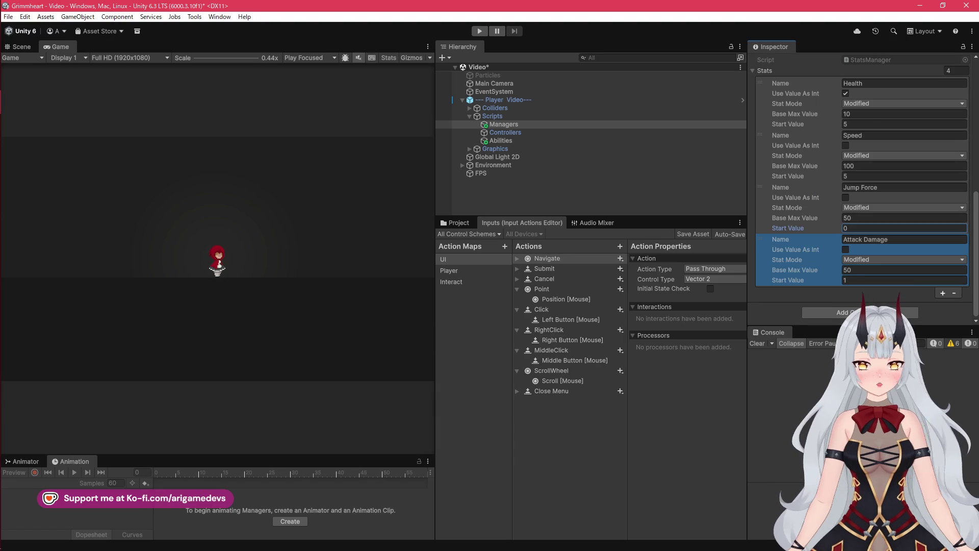
- On the drawing overlay, circle the character and draw a downward gravity arrow beneath it
key("alt+Tab")
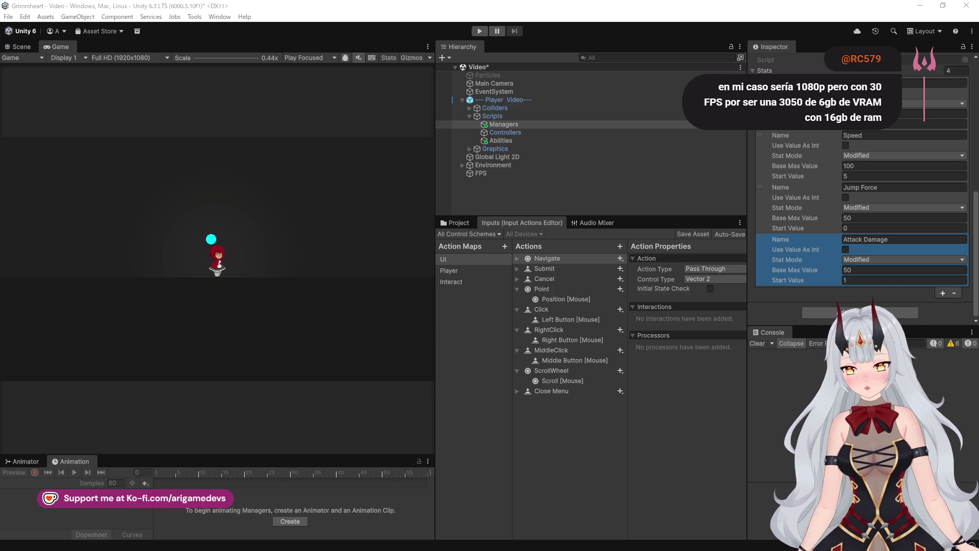
mouse_move(211, 238)
left_mouse_down()
mouse_move(227, 290)
mouse_move(221, 229)
left_mouse_up()
mouse_move(221, 296)
left_mouse_down()
mouse_move(214, 332)
mouse_move(248, 306)
left_mouse_up()
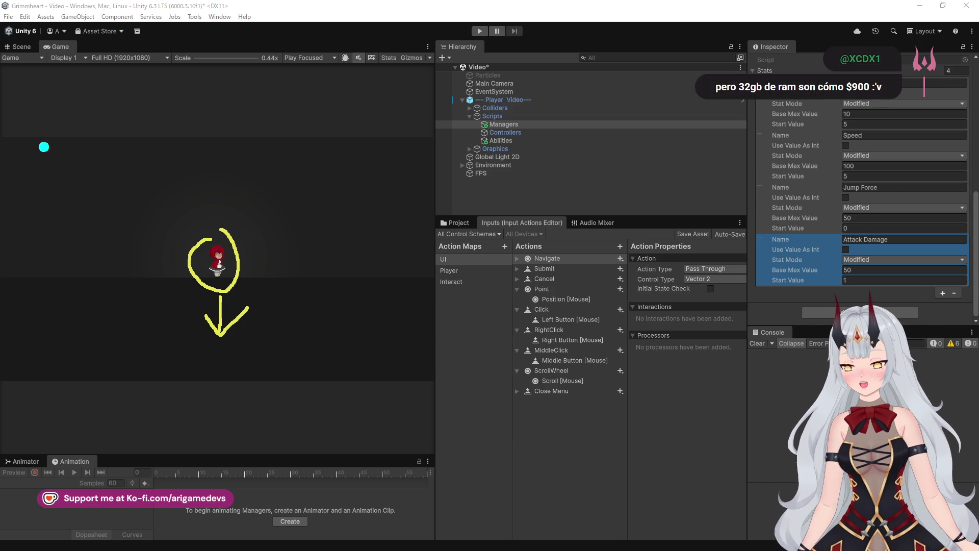
- Write the gravity value -9.8 on screen and a 0 near the top
mouse_move(65, 136)
left_mouse_down()
mouse_move(44, 144)
mouse_move(65, 160)
mouse_move(105, 138)
left_mouse_up()
left_click(70, 157)
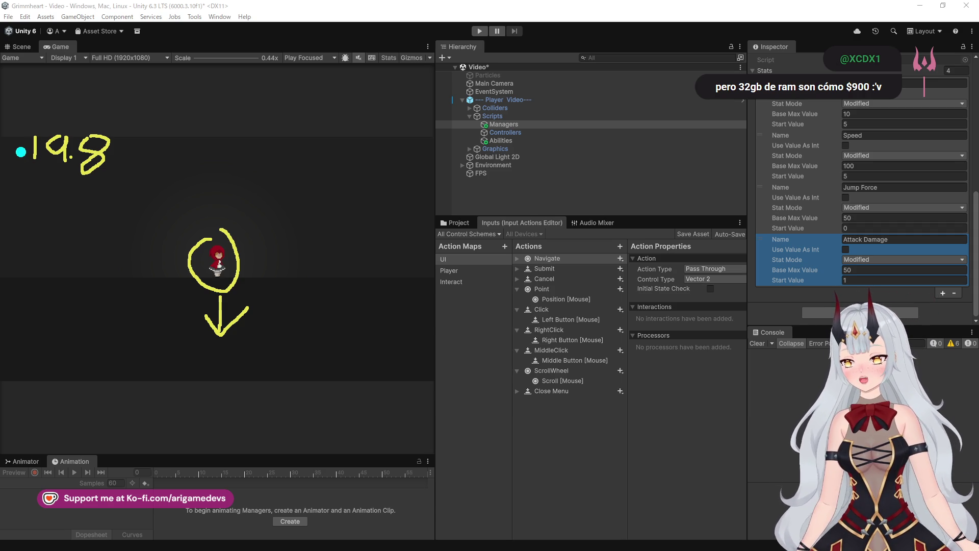
left_click_drag(20, 151, 35, 153)
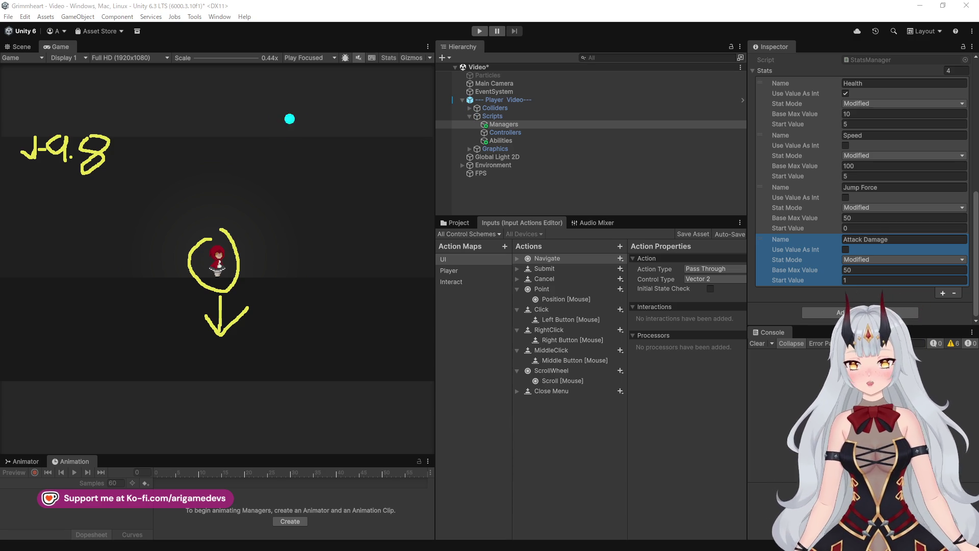
mouse_move(305, 117)
left_mouse_down()
mouse_move(298, 133)
mouse_move(304, 116)
left_mouse_up()
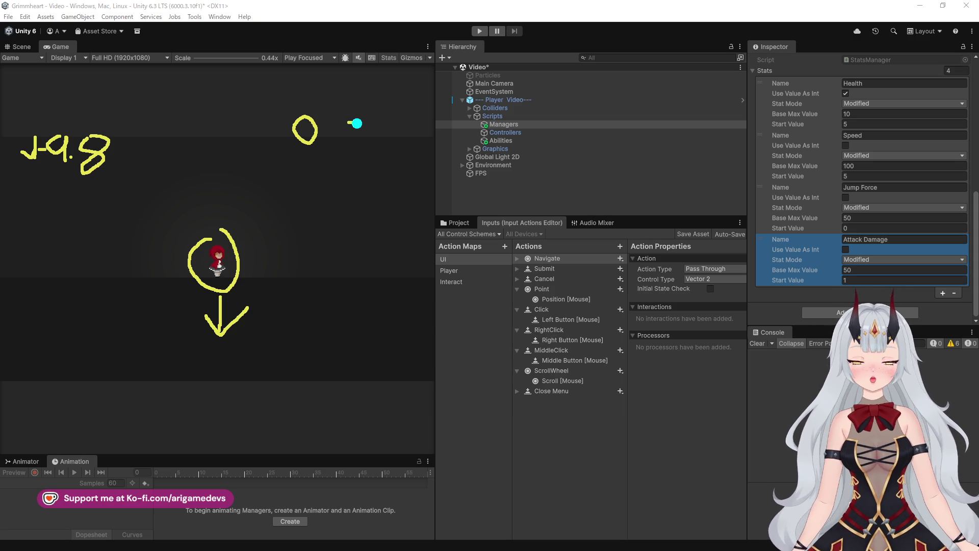
- Write -1, -2, -3 after the 0, arrow down at it, and add a red 10 below
mouse_move(362, 114)
left_mouse_down()
mouse_move(362, 144)
mouse_move(408, 129)
mouse_move(438, 149)
mouse_move(491, 125)
left_mouse_up()
mouse_move(495, 109)
left_mouse_down()
mouse_move(509, 131)
mouse_move(491, 152)
left_mouse_up()
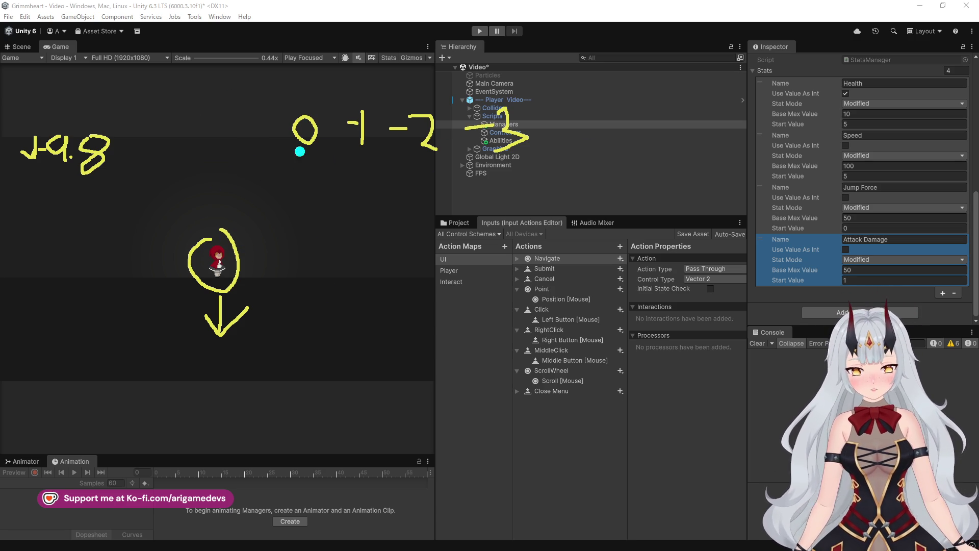
left_click_drag(297, 91, 302, 101)
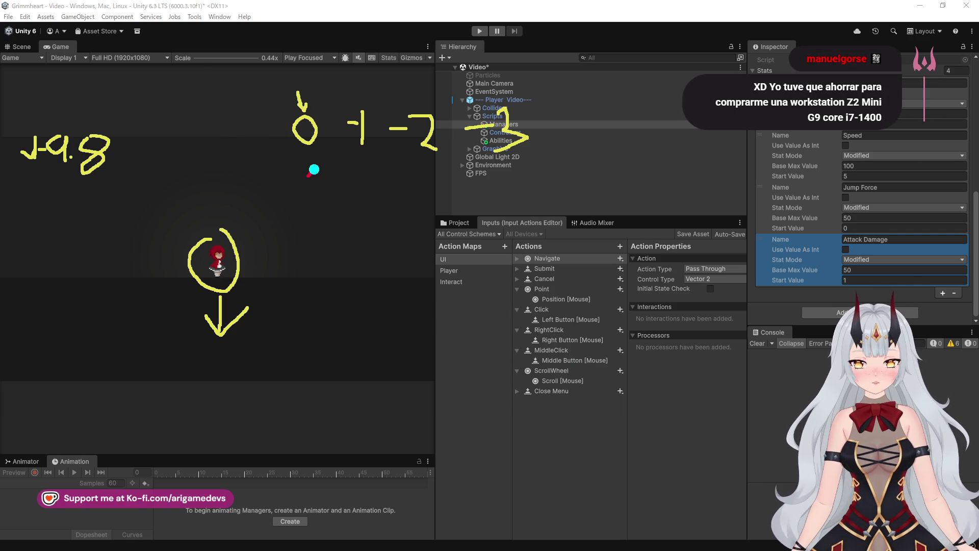
left_click_drag(311, 169, 316, 218)
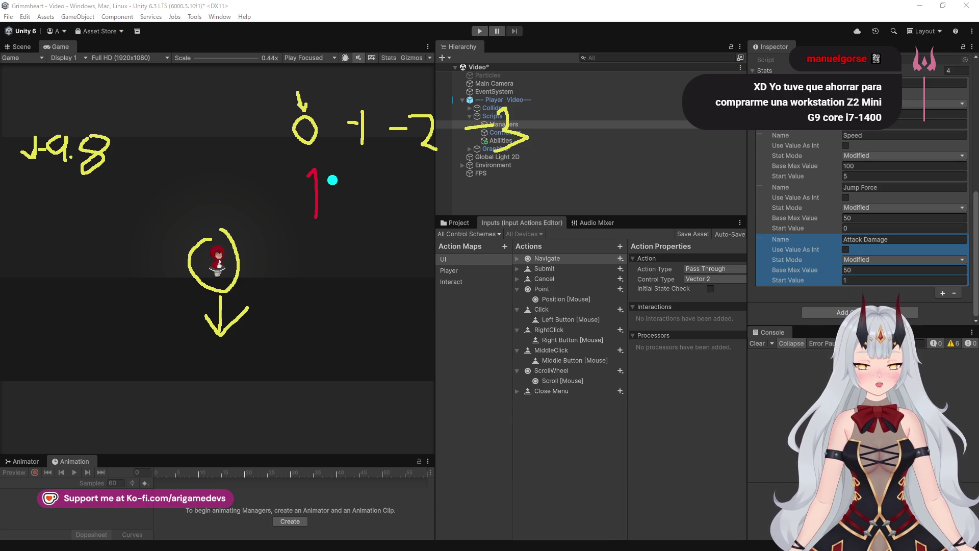
mouse_move(332, 178)
left_mouse_down()
mouse_move(353, 202)
mouse_move(331, 178)
left_mouse_up()
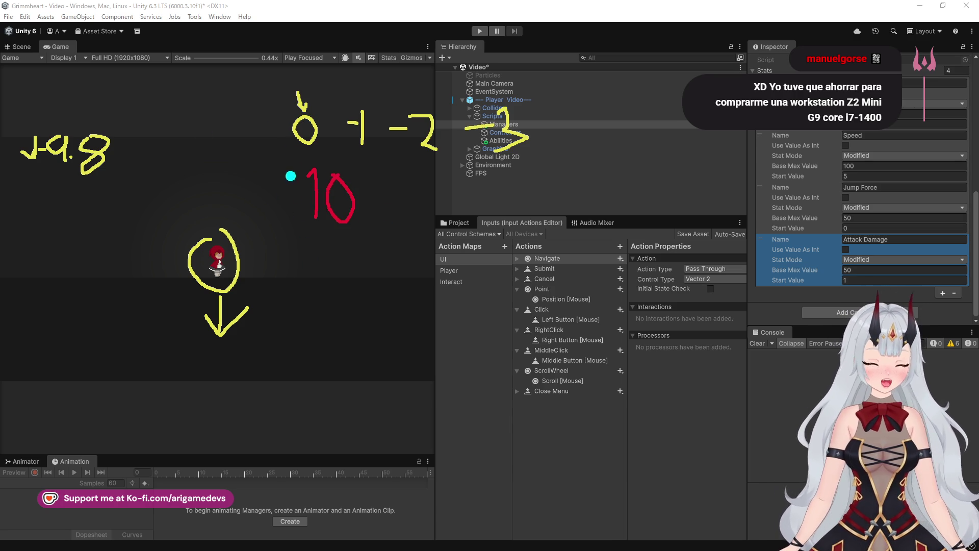
- Box the 0 in red, draw an upward stroke over the character, then clear all sketches
mouse_move(272, 98)
left_mouse_down()
mouse_move(313, 153)
mouse_move(317, 87)
mouse_move(273, 106)
left_mouse_up()
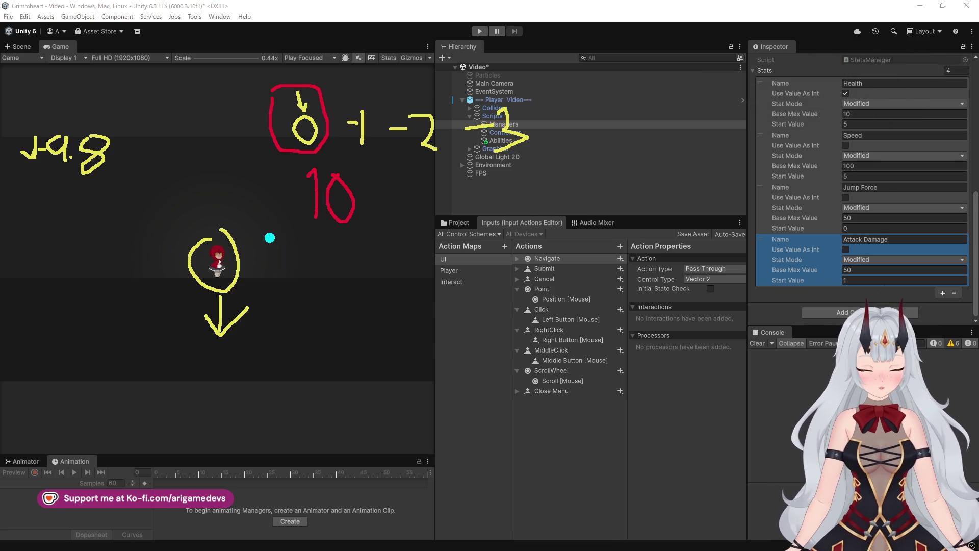
mouse_move(215, 224)
left_mouse_down()
mouse_move(216, 185)
mouse_move(232, 191)
left_mouse_up()
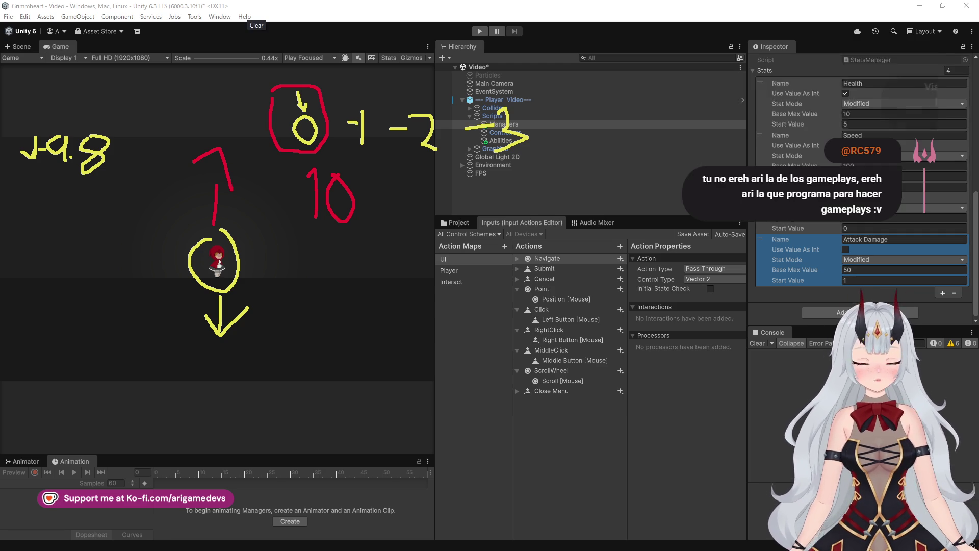
left_click(257, 20)
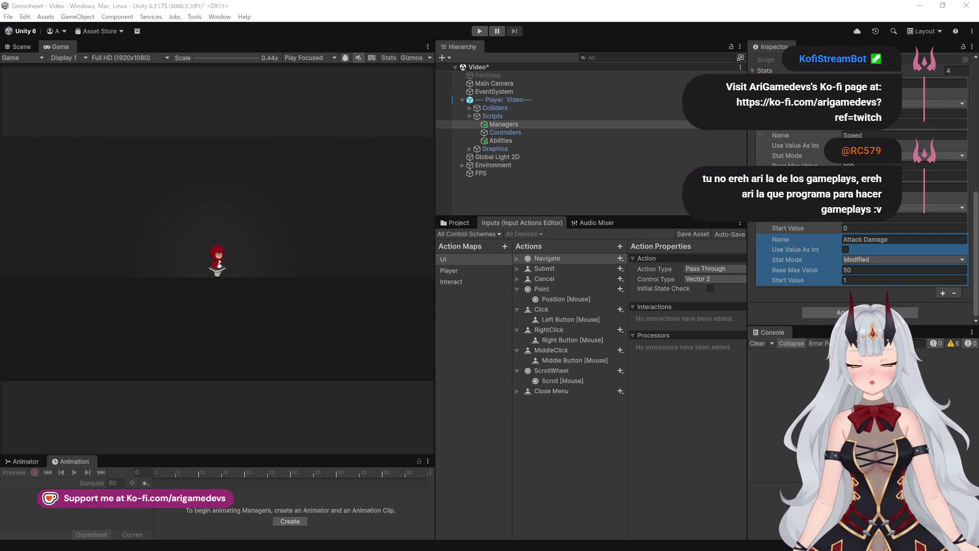
key("alt+Tab")
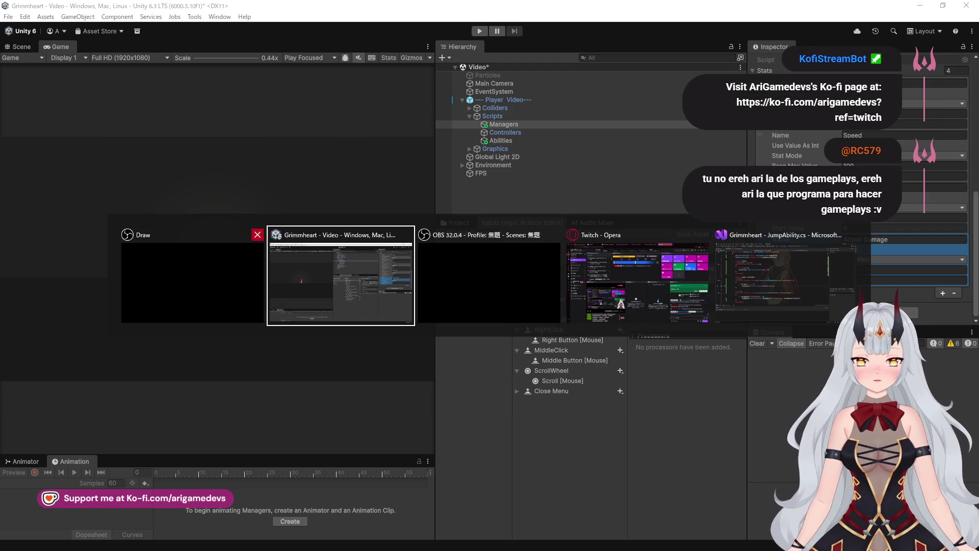
key("alt+Tab")
key("alt+Tab")
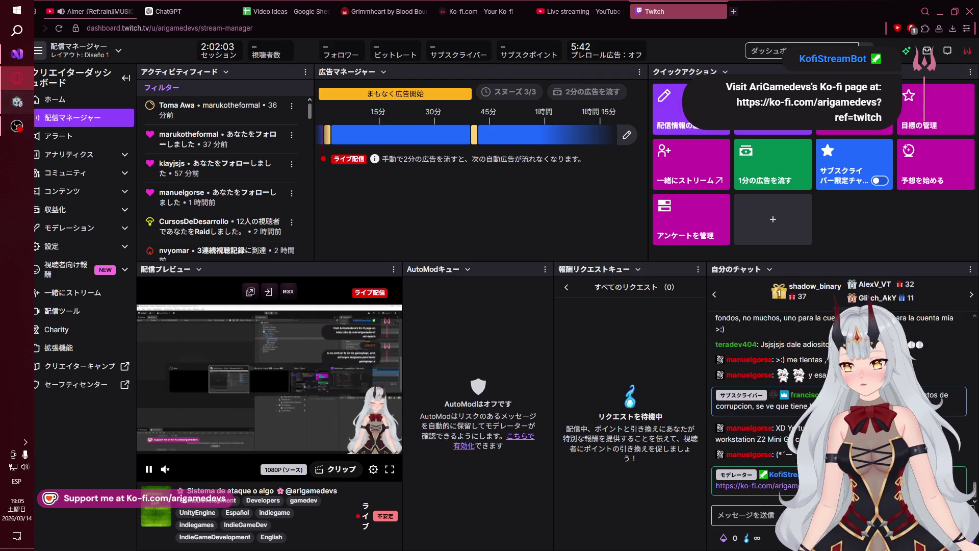
key("alt+Tab")
key("alt+Tab")
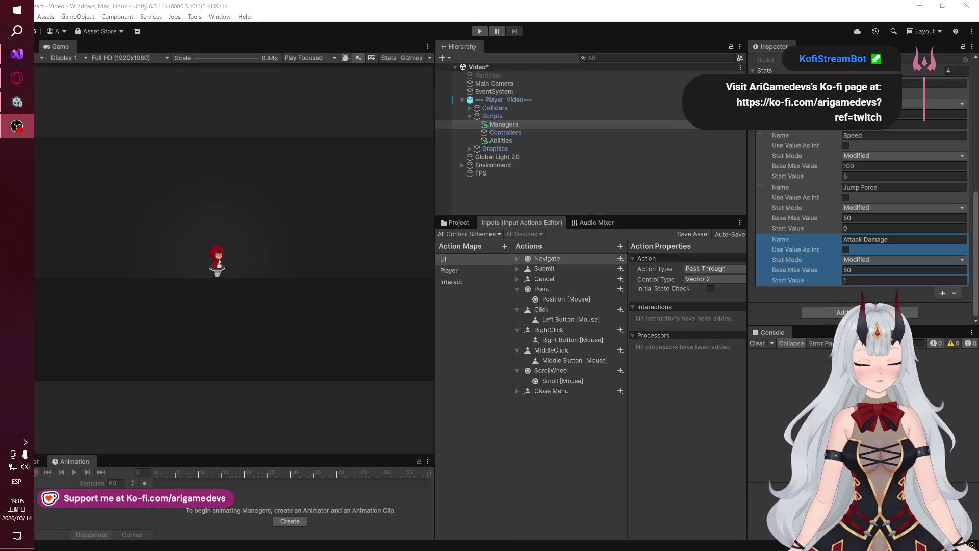
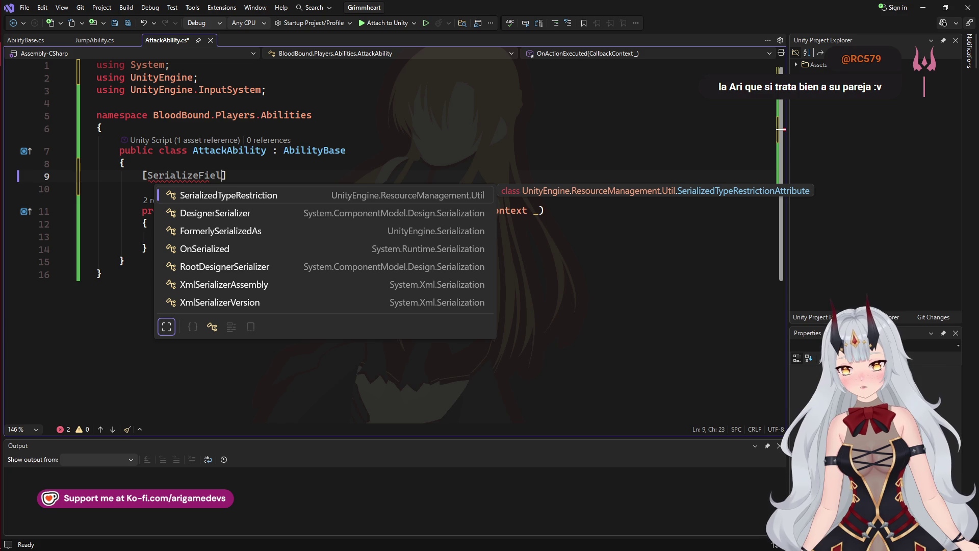
- Copy the [SerializeField] EntityPhysics2D m_physics field from JumpAbility.cs into line 9 of AttackAbility.cs
type("] private")
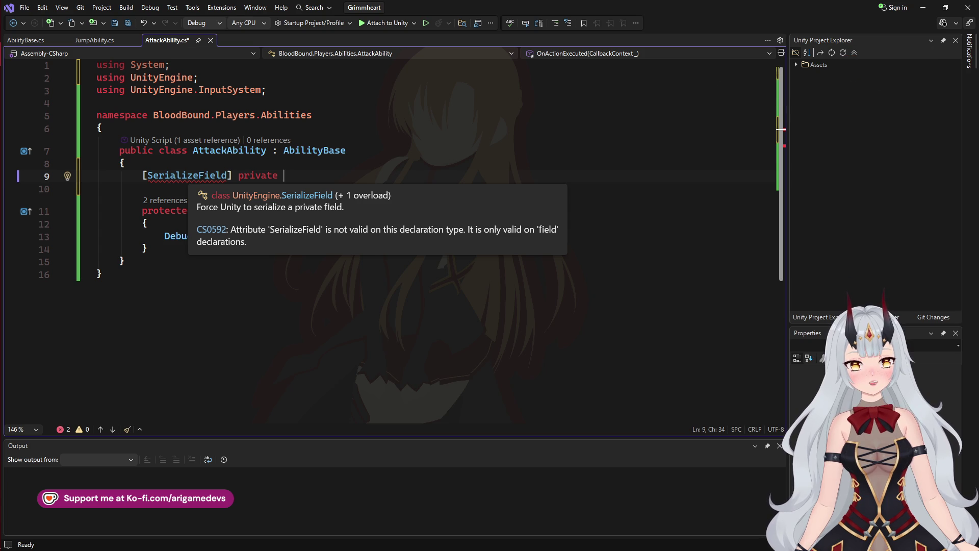
key("Escape")
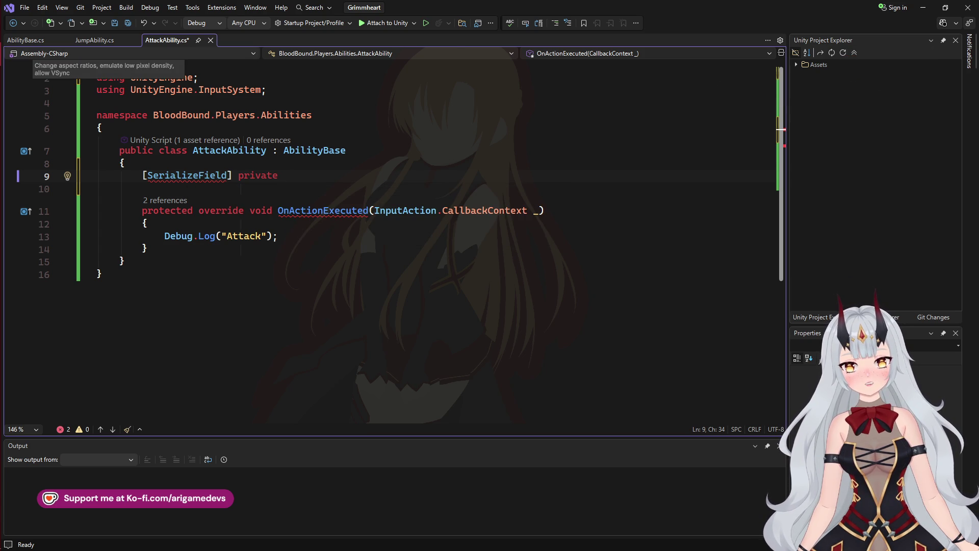
key("ctrl+Tab")
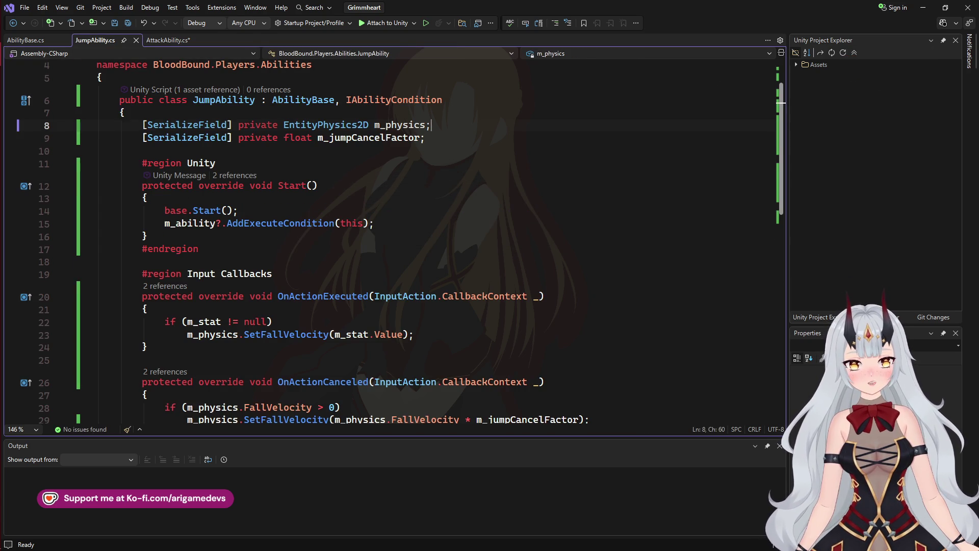
key("shift+Home")
key("ctrl+c")
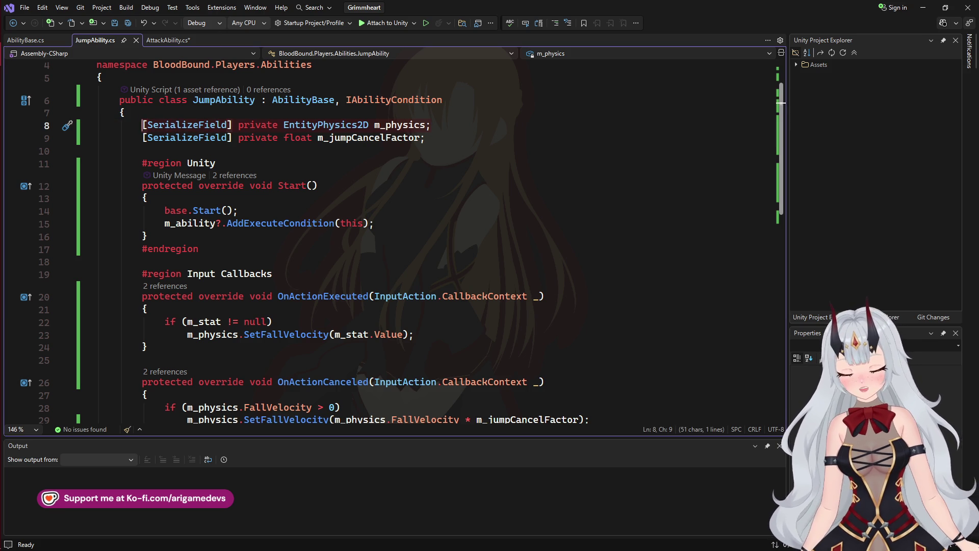
key("ctrl+Tab")
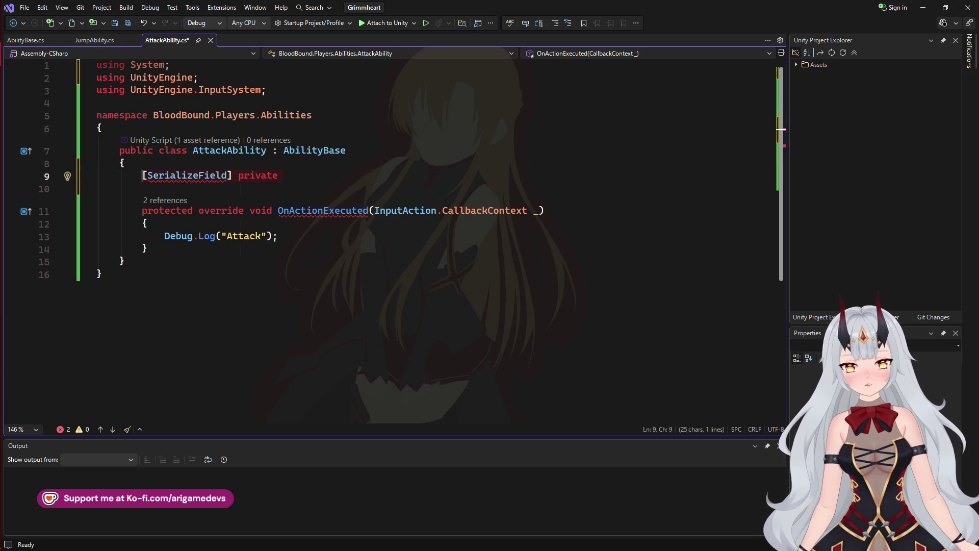
key("ctrl+v")
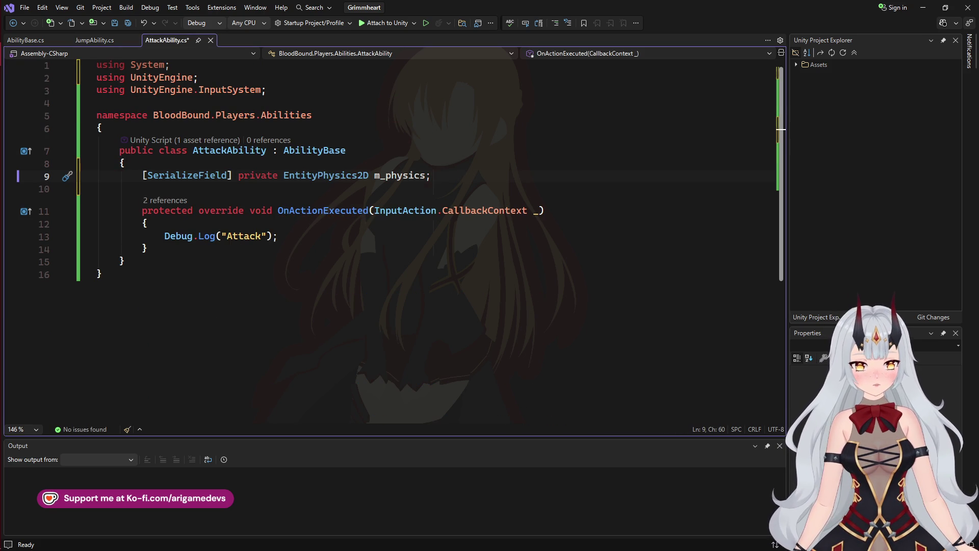
key("Left")
key("ctrl+shift+Left")
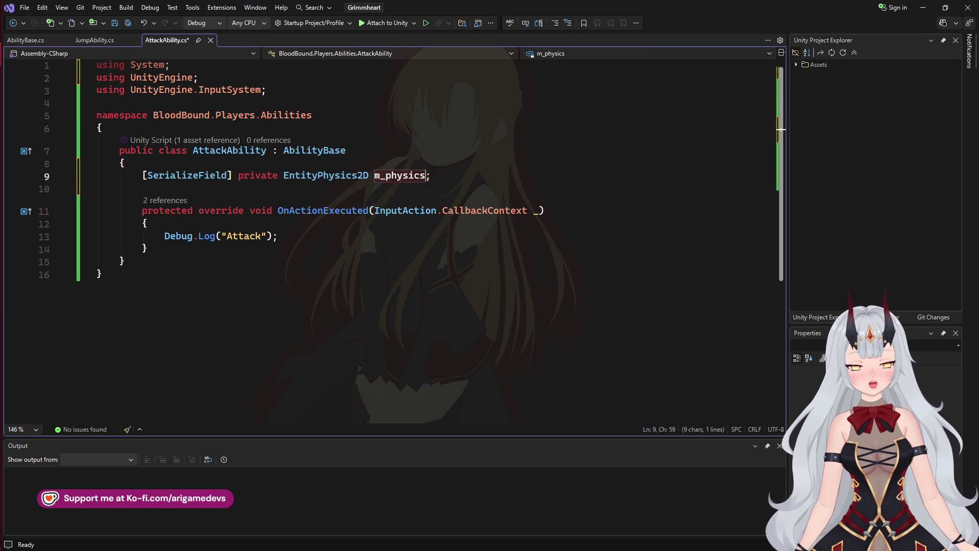
key("ctrl+Tab")
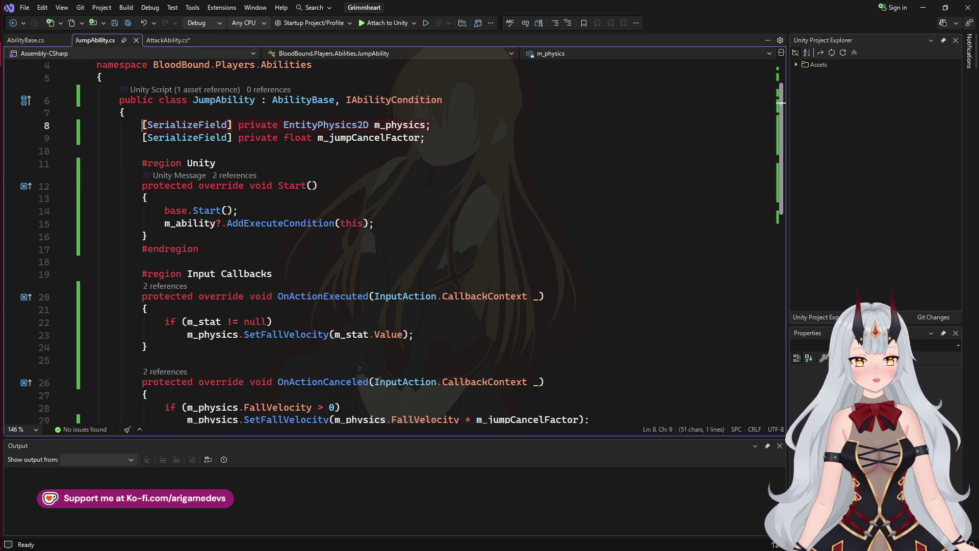
key("ctrl+Tab")
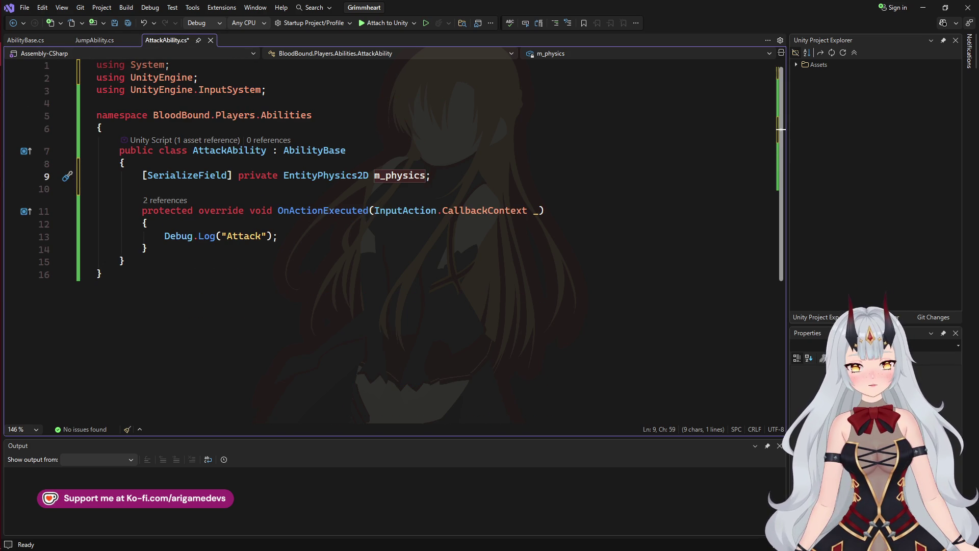
- Start an if (m_physics.IsGrounded) check at the top of OnActionExecuted
left_click(148, 224)
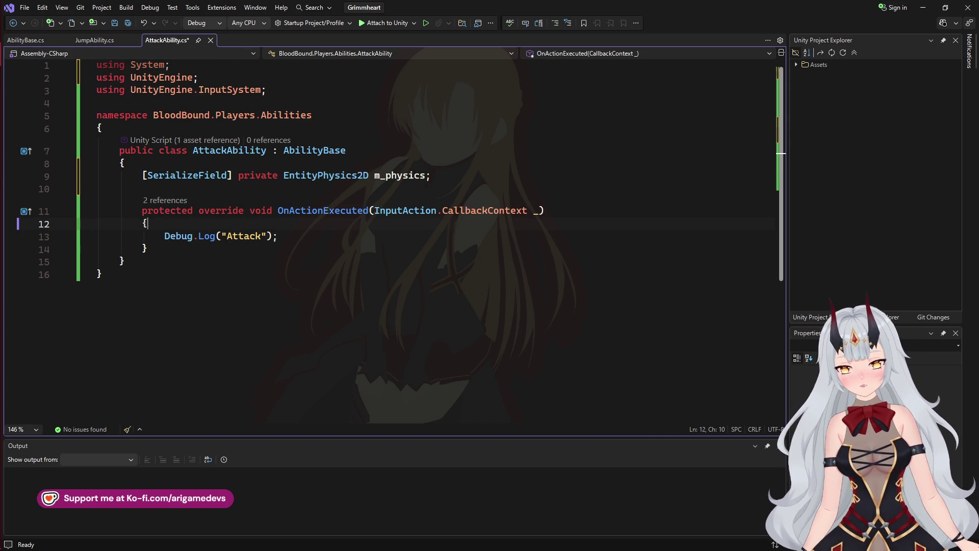
key("Return")
type("if ")
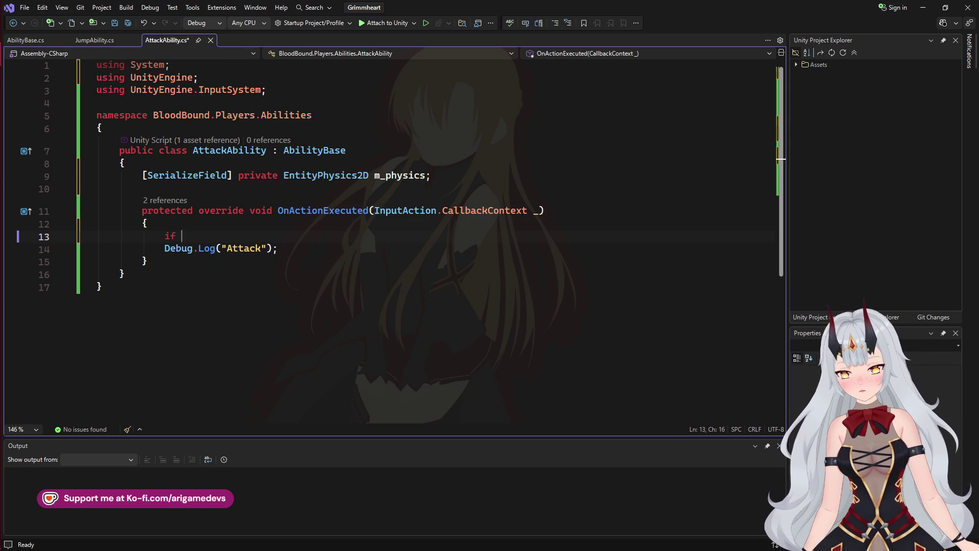
type("(m_ph")
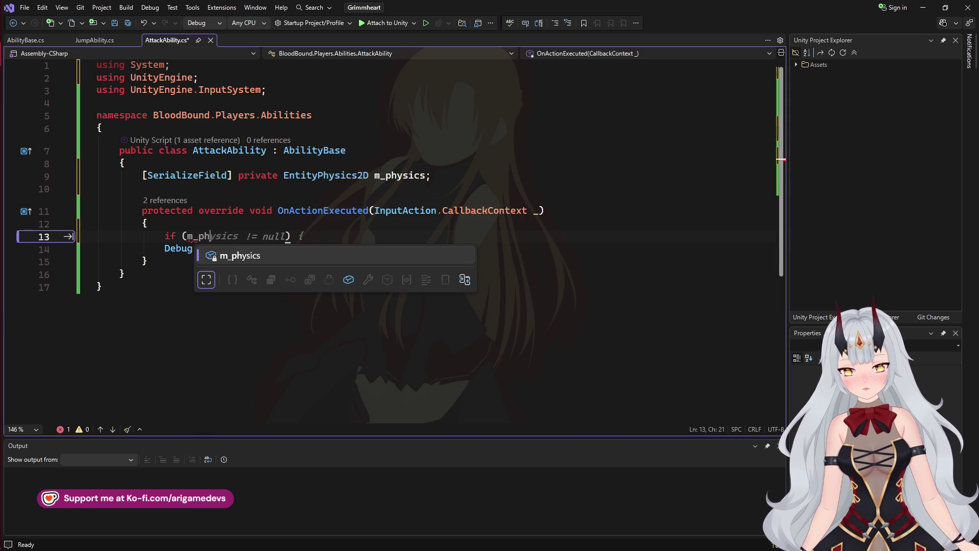
key("Tab")
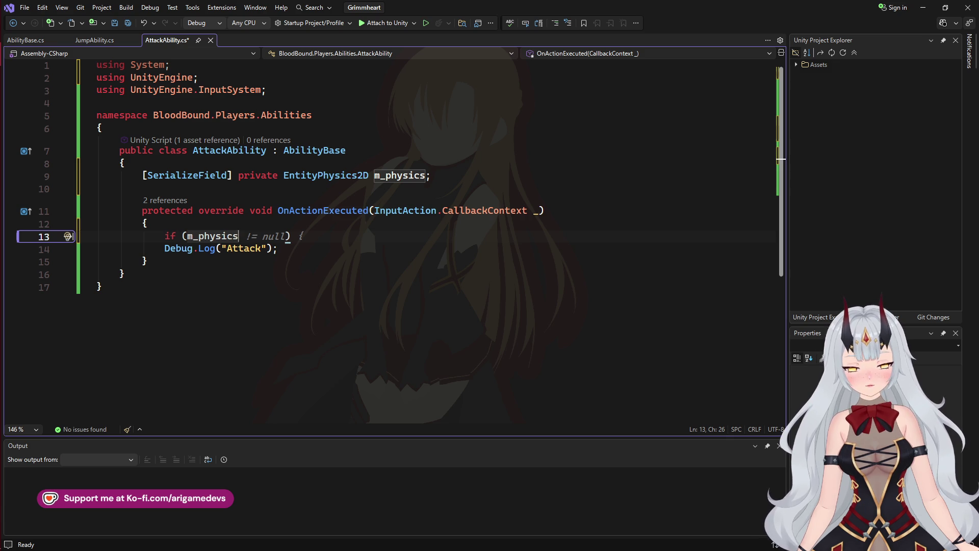
type(".is")
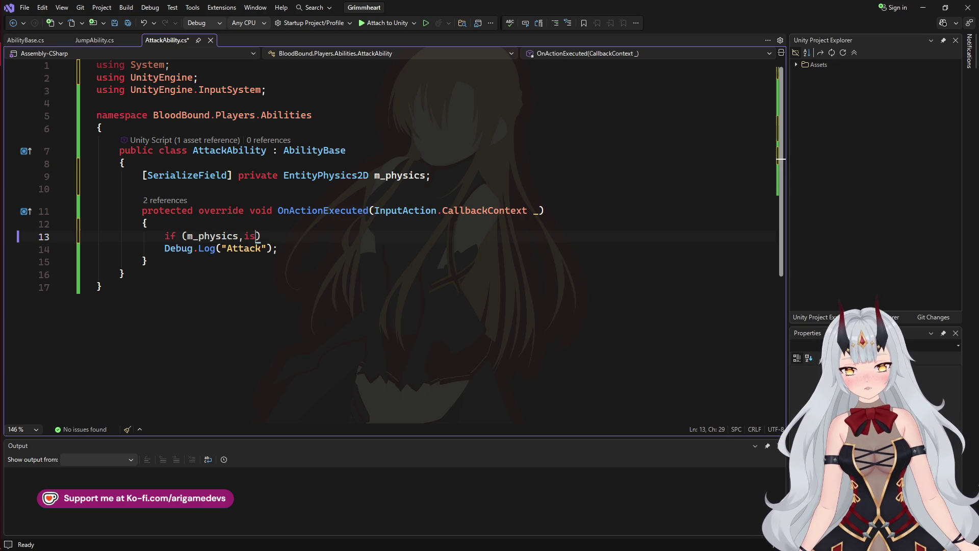
key("BackSpace")
type(".isg")
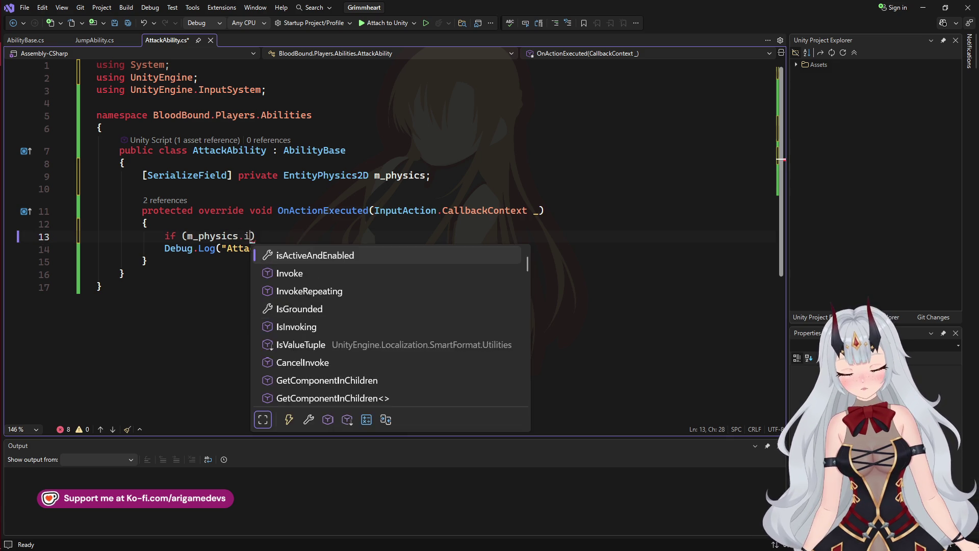
key("Tab")
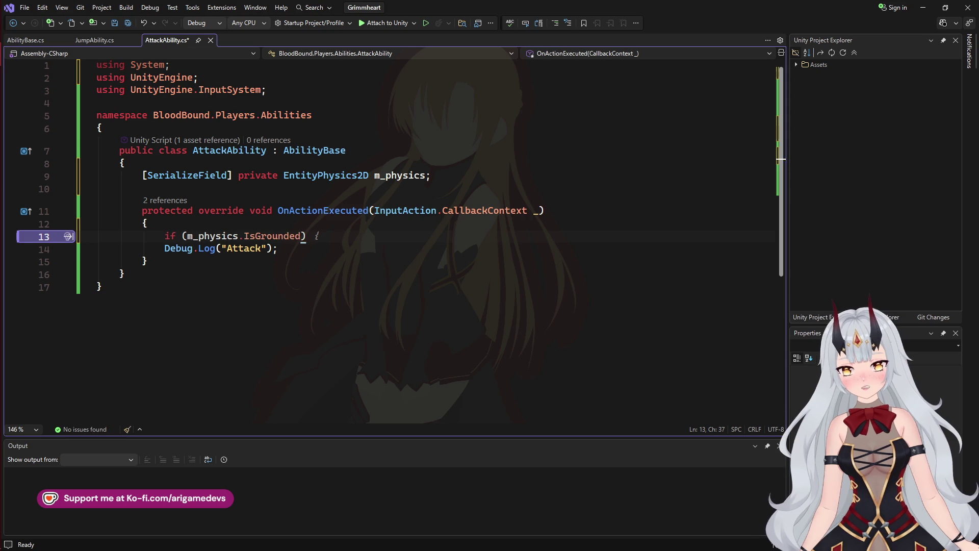
- Remove the Debug.Log("Attack") line and add a new line below the m_physics field
left_click(278, 248)
key("ctrl+z")
key("ctrl+z")
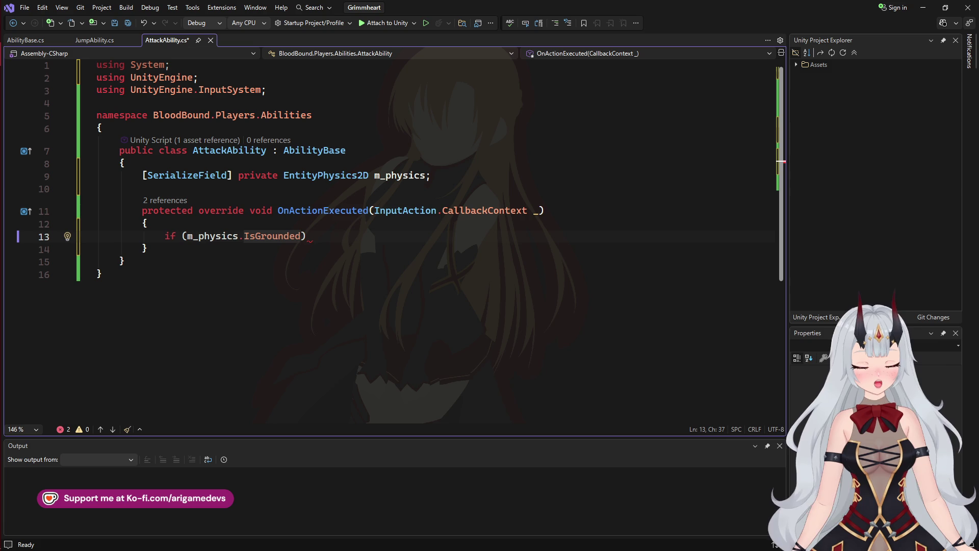
key("Up")
key("Up")
key("ctrl+Return")
- Duplicate the serialized m_physics field line and change the copy's type to AbilityId
key("Up")
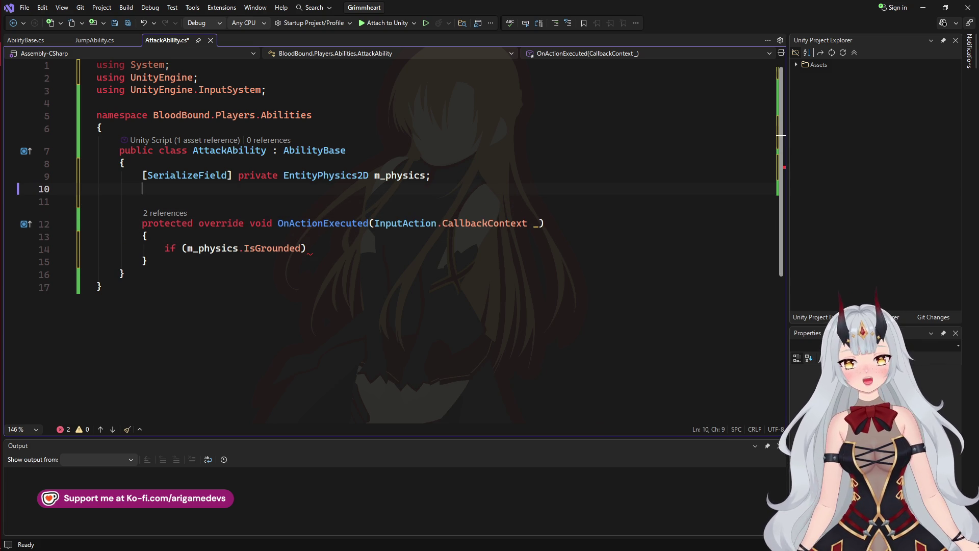
type("[]")
type("SERi]")
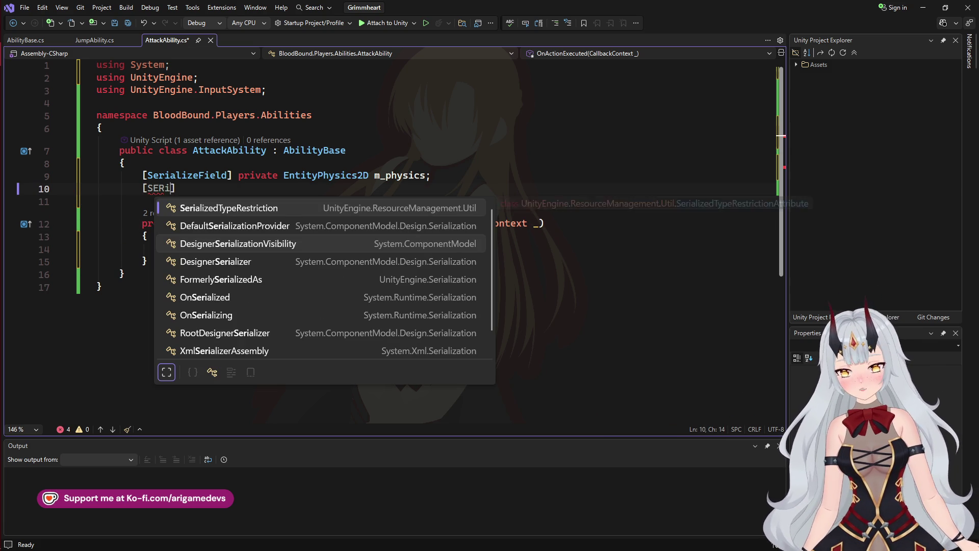
key("Escape")
key("ctrl+shift+l")
key("Up")
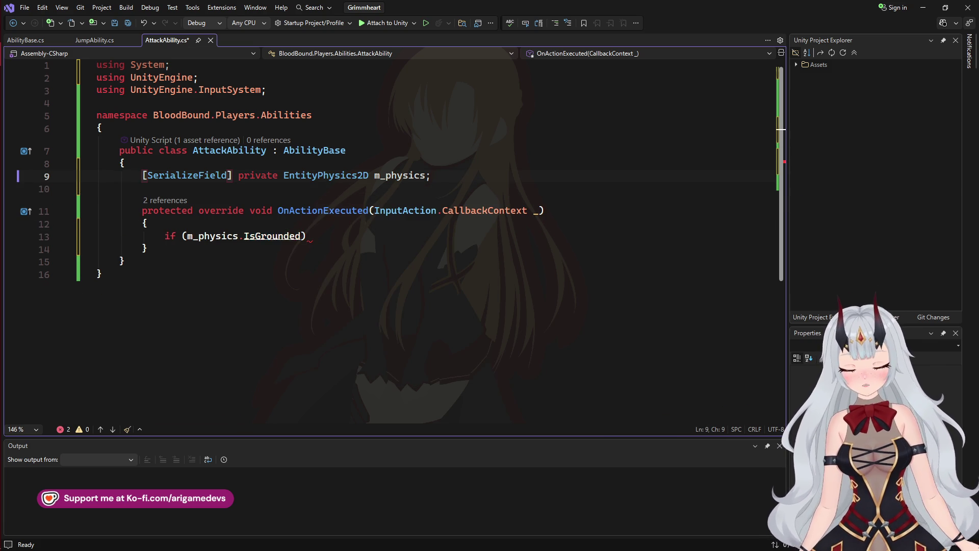
key("ctrl+d")
key("ctrl+Right")
key("ctrl+Right")
key("ctrl+Right")
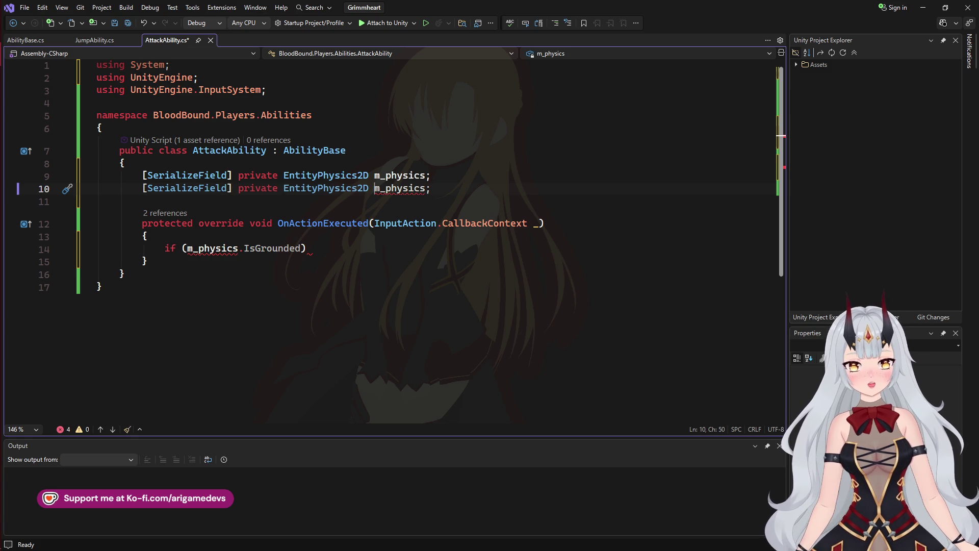
key("ctrl+BackSpace")
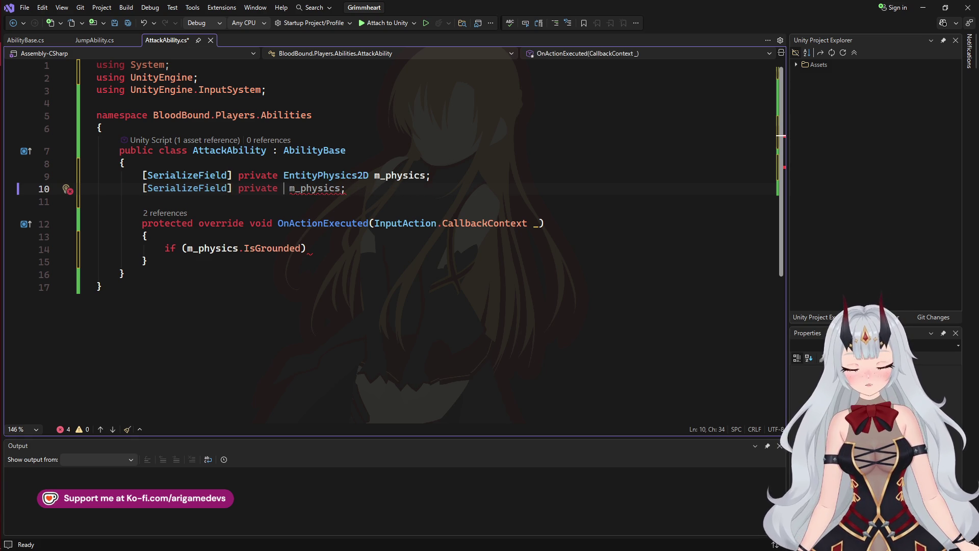
type("Abilit")
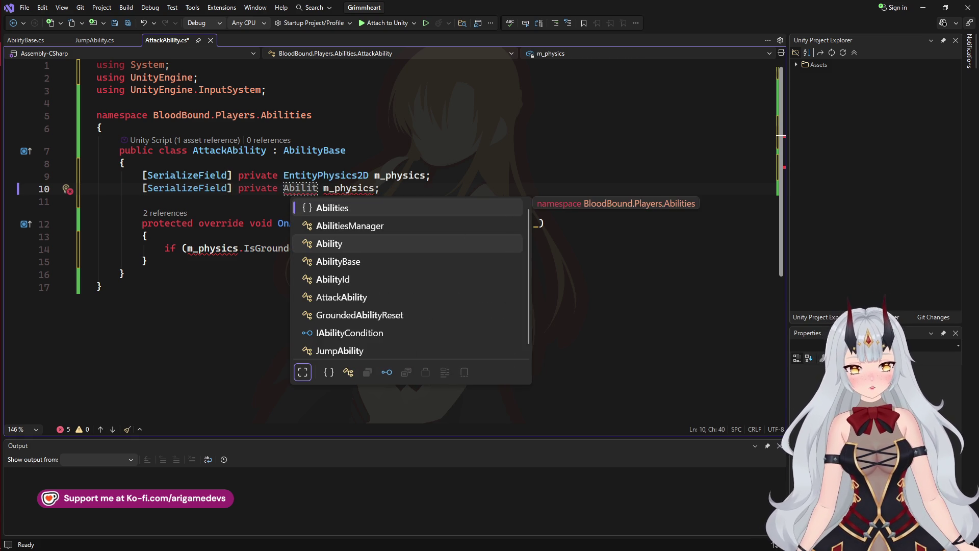
key("Down")
key("Down")
key("Down")
key("Tab")
key("Right")
key("Right")
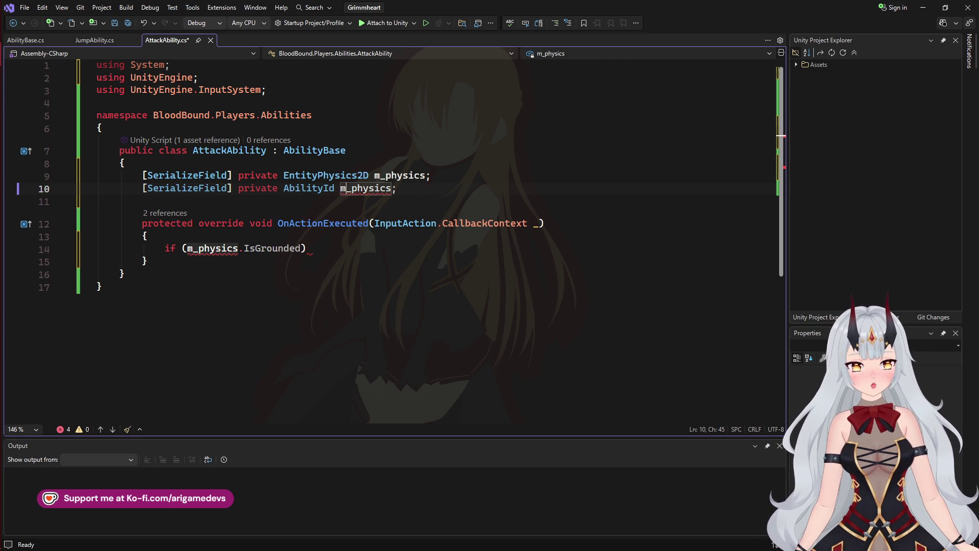
- Rename the new field to m_moveAbilityId and add blank lines below the serialized fields
key("ctrl+Delete")
type("_mov")
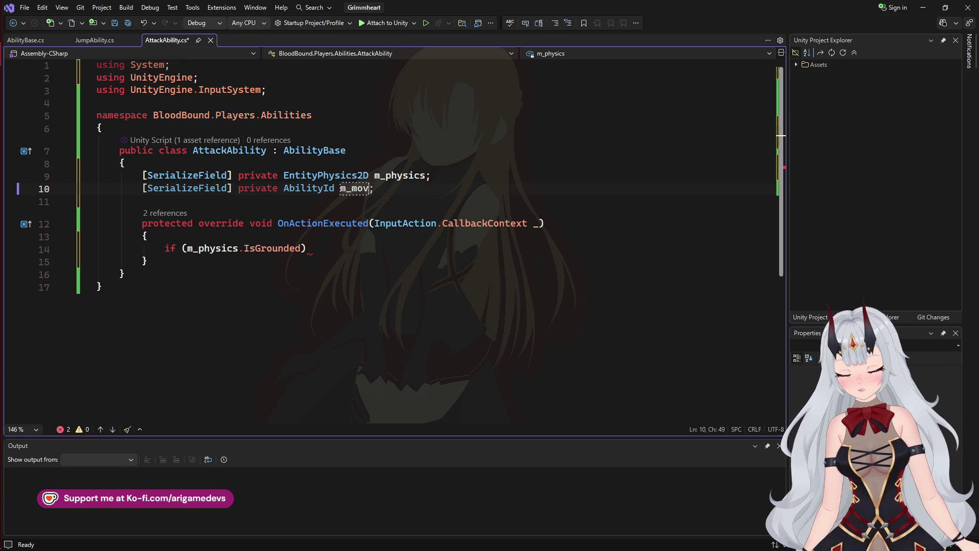
type("eAbilityI")
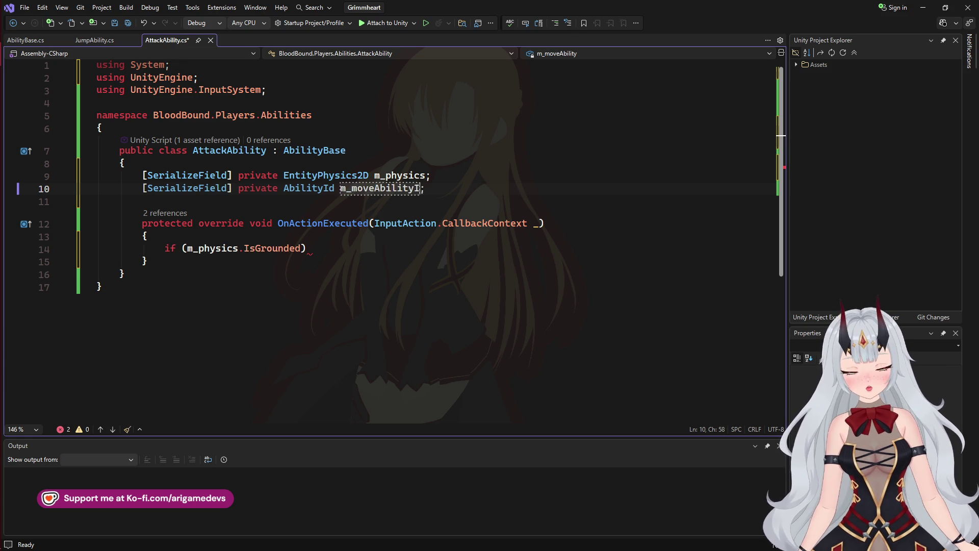
type("d")
key("Down")
key("Down")
key("Down")
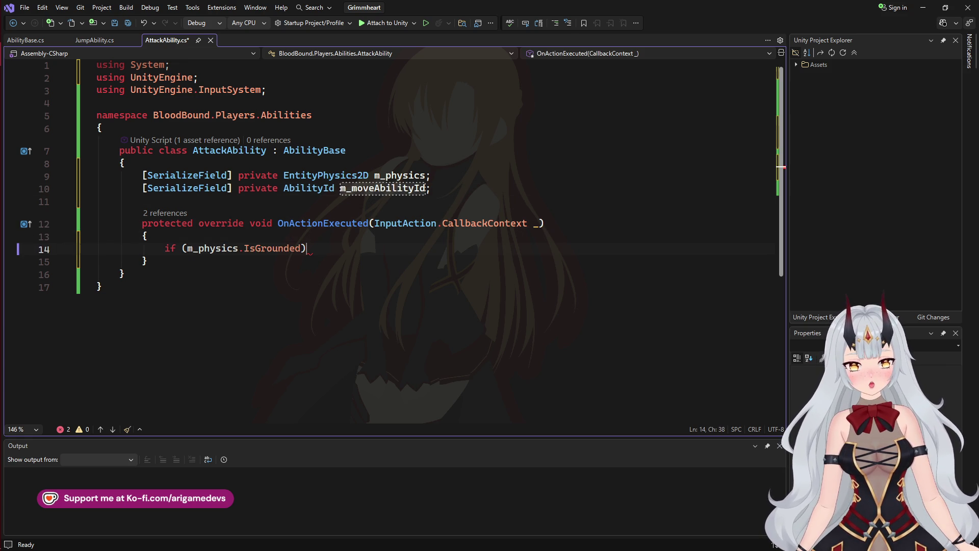
key("Left")
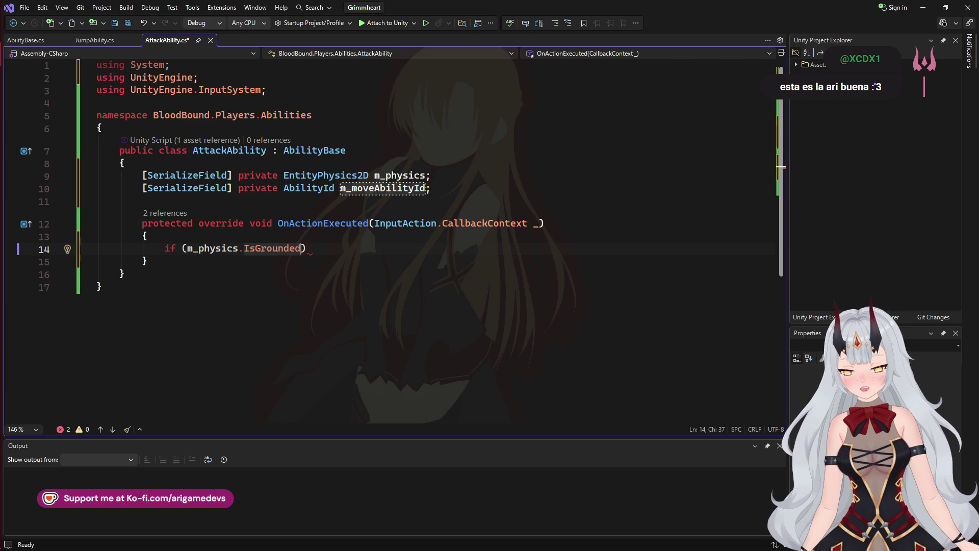
key("Up")
key("Up")
key("Up")
key("Return")
key("Return")
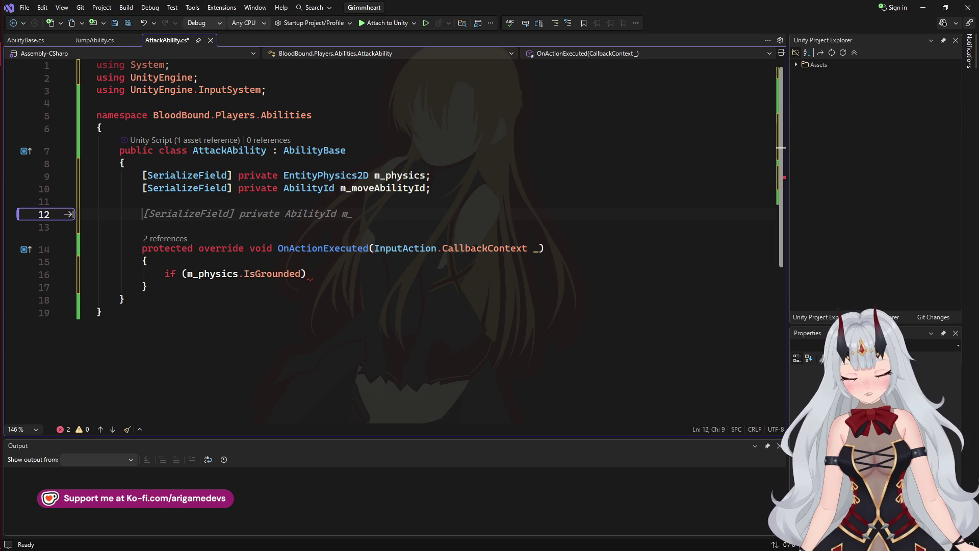
key("alt+Tab")
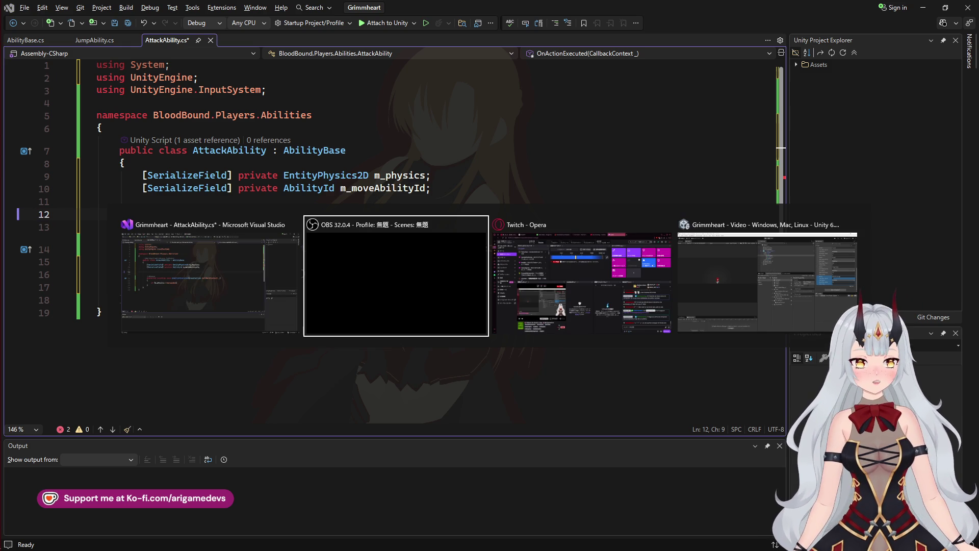
key("Escape")
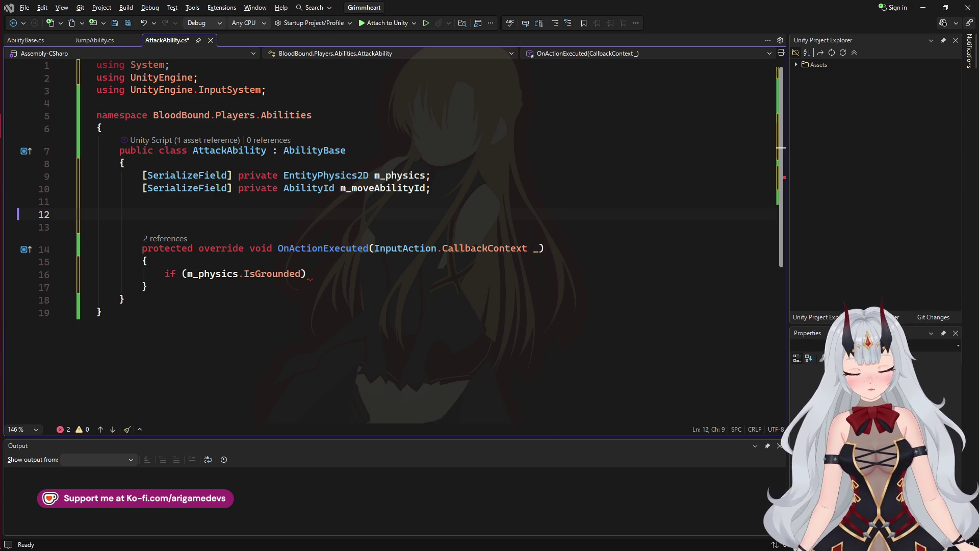
- Inspect the AbilityId definition and JumpAbility.cs, then return to AttackAbility.cs
key("alt+Tab")
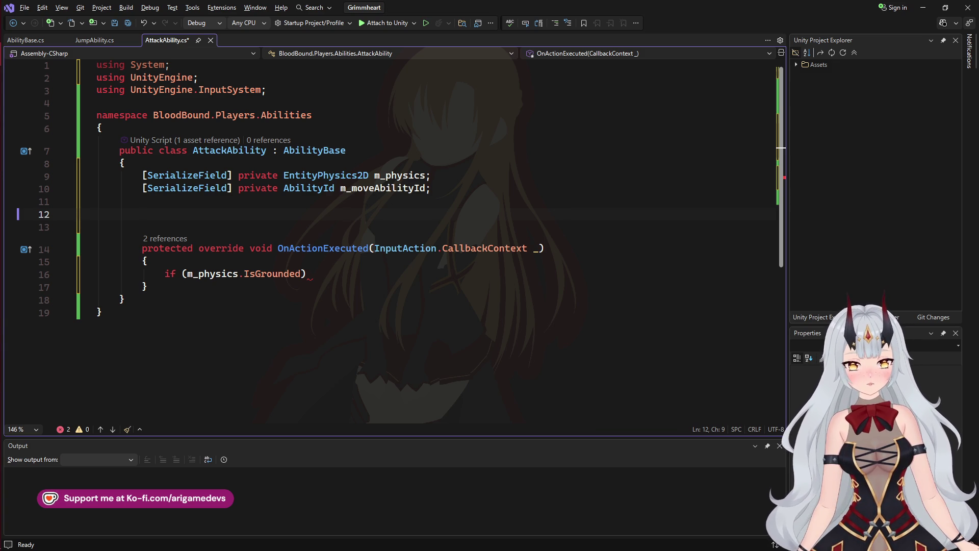
left_click(307, 274)
left_click(143, 214)
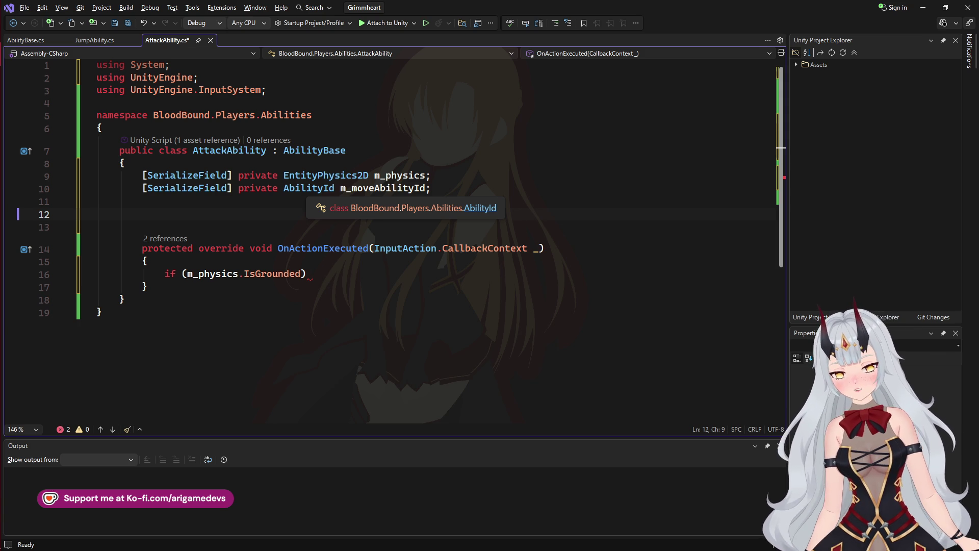
left_click(480, 208)
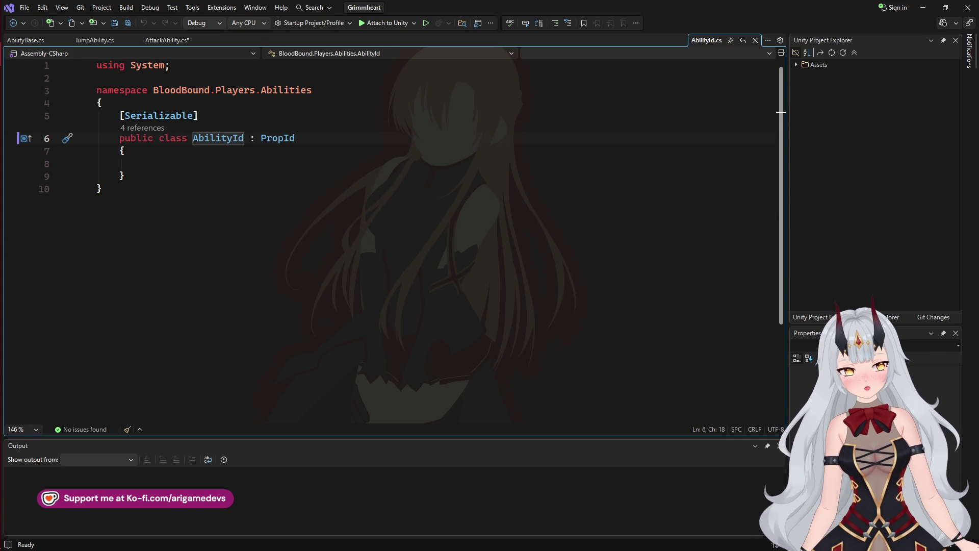
left_click(755, 40)
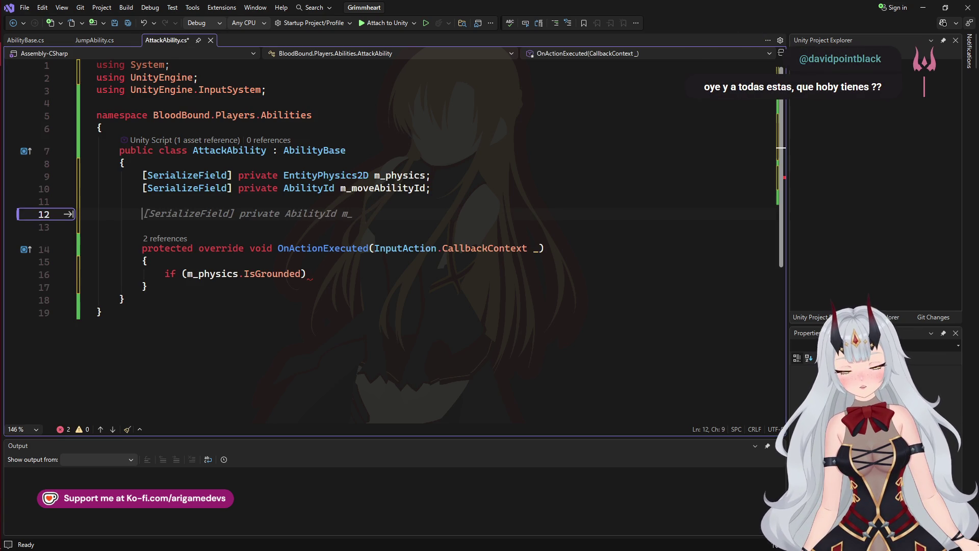
left_click(95, 40)
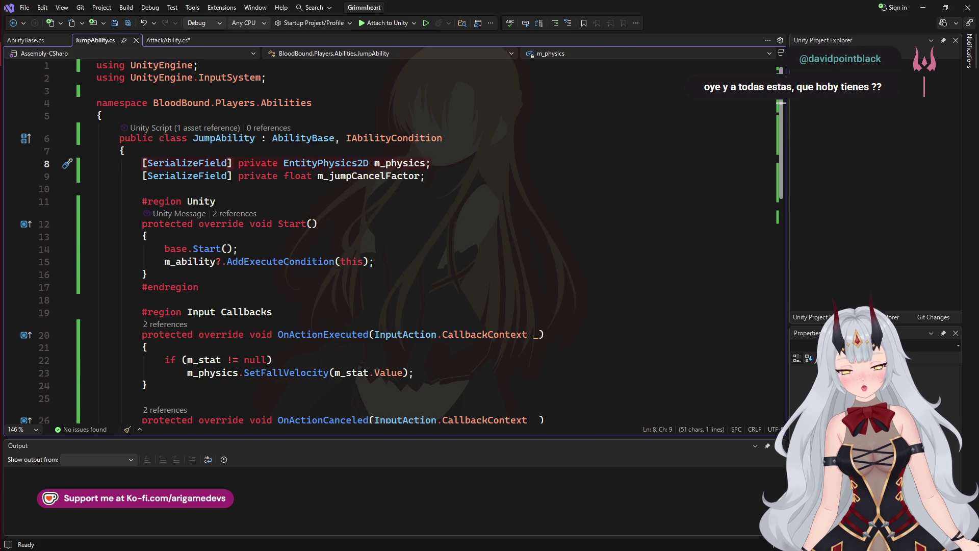
left_click(168, 39)
left_click(170, 65)
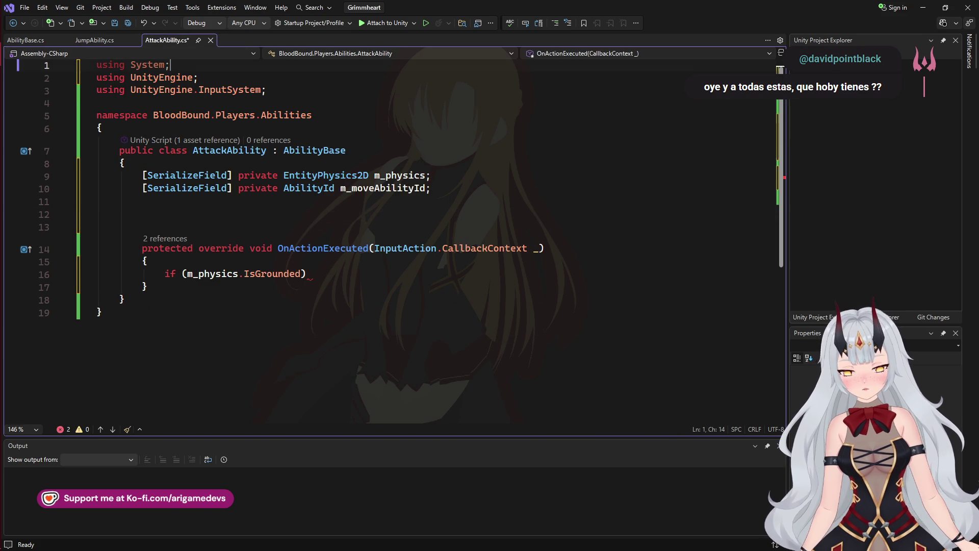
- Delete the using System line, save AttackAbility.cs, and switch to the browser's YouTube video
key("ctrl+x")
key("ctrl+s")
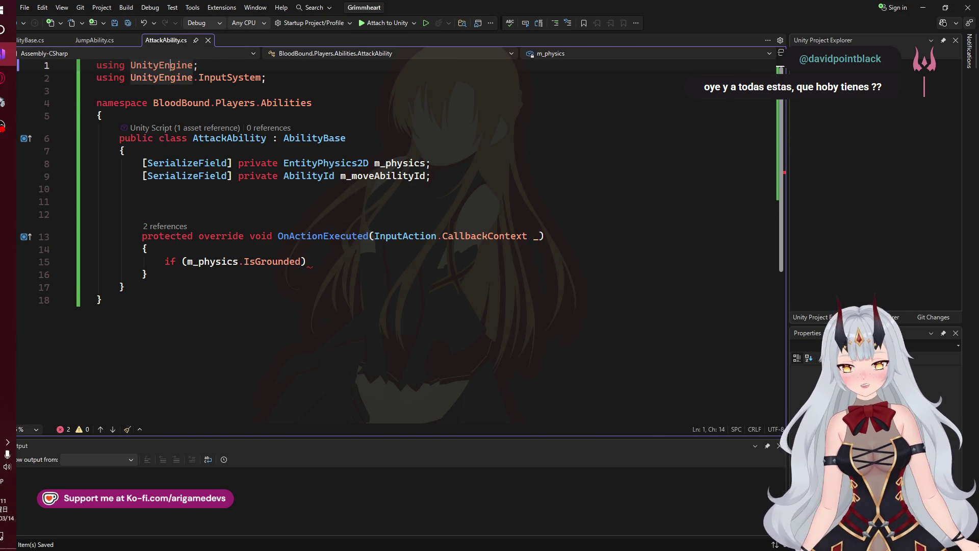
key("alt+Tab")
key("ctrl+1")
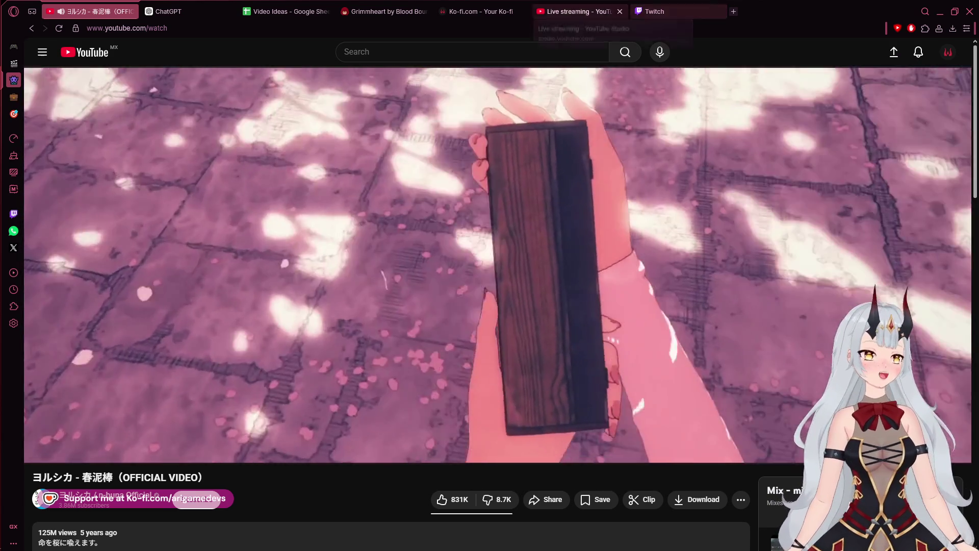
- Open the YouTube Studio live streaming tab, then the Twitch stream manager tab
left_click(576, 11)
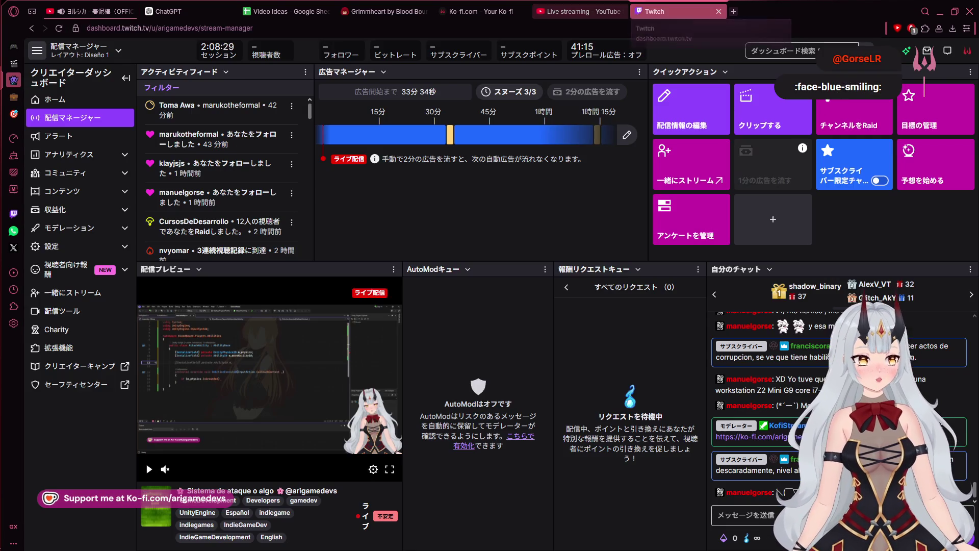
left_click(658, 11)
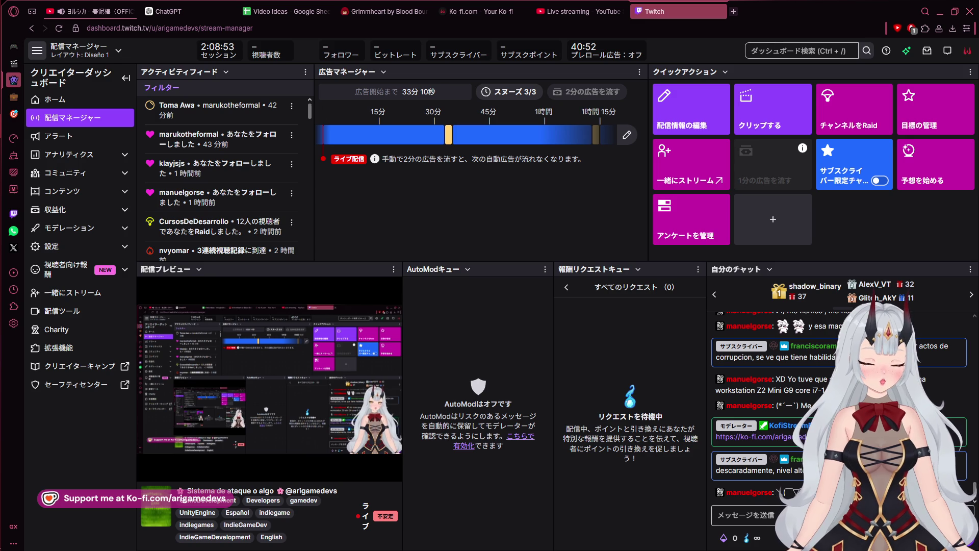
- Return from the Twitch stream manager to AttackAbility.cs in Visual Studio
mouse_move(1, 276)
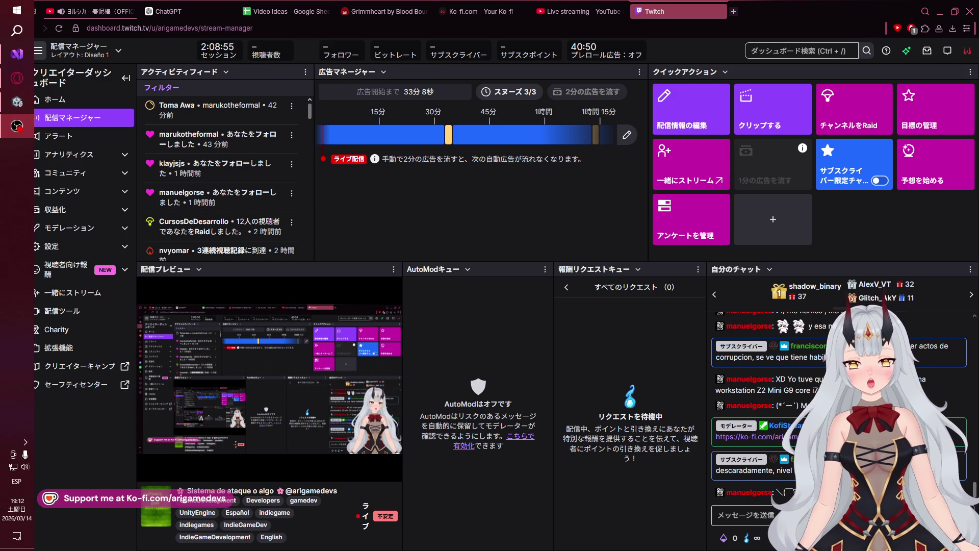
left_click(17, 53)
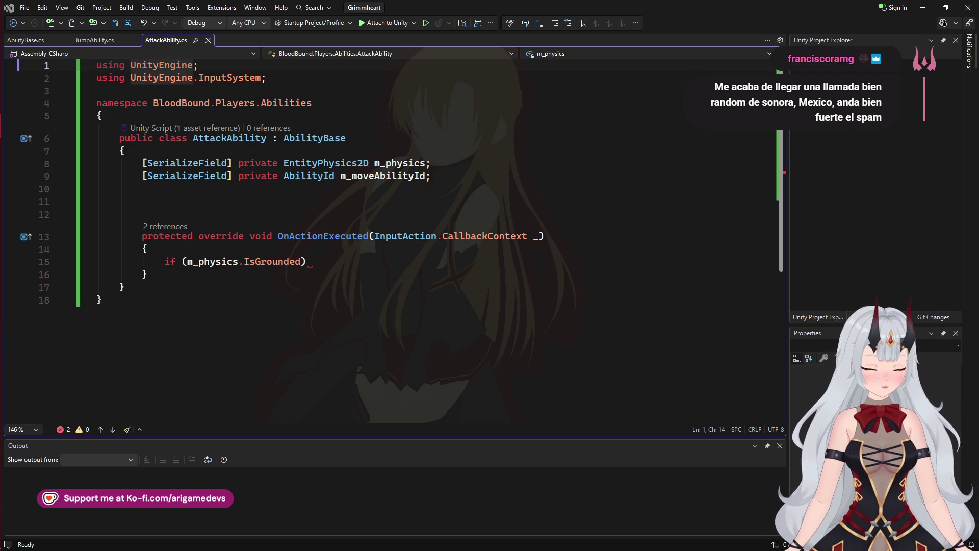
- View JumpAbility.cs, jump to AbilityBase with F12, then open the AbilitiesManager class definition
mouse_move(1, 204)
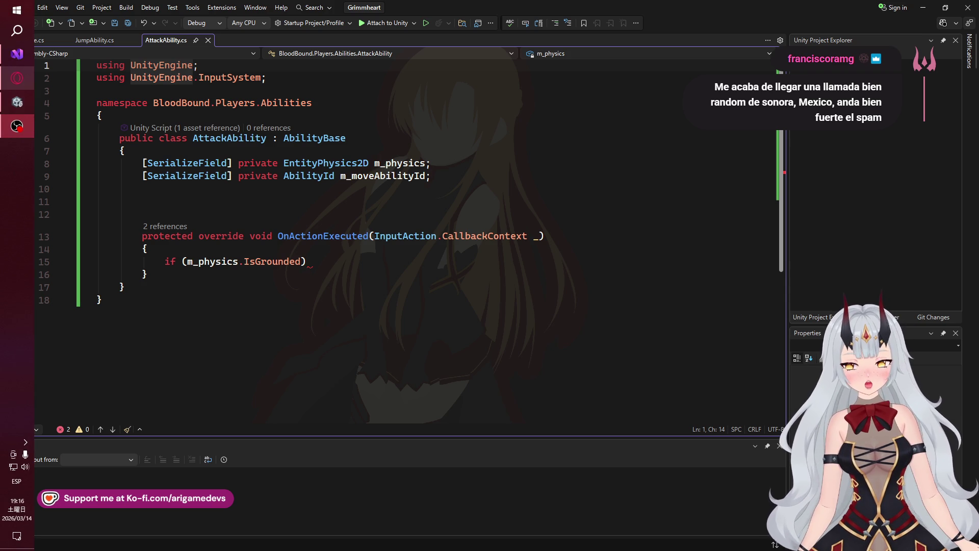
mouse_move(17, 53)
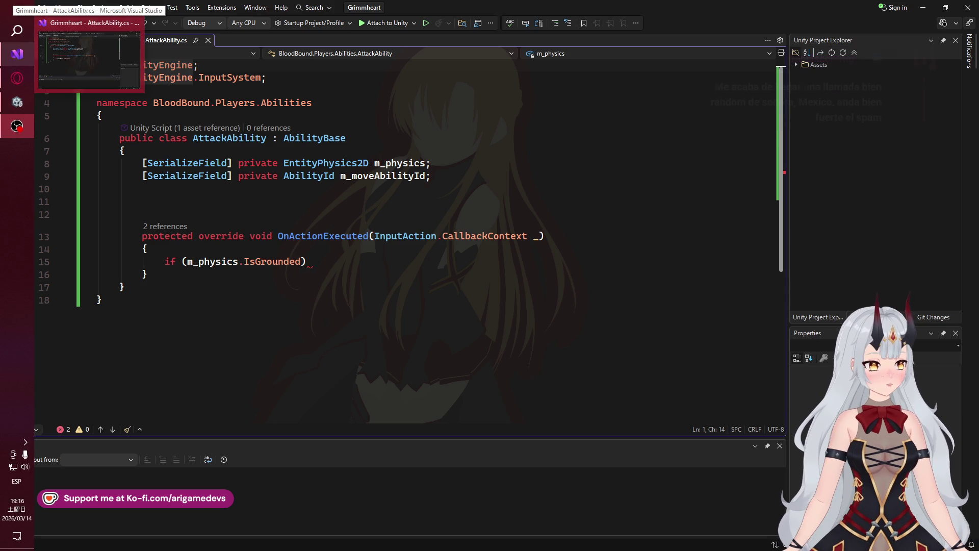
left_click(94, 40)
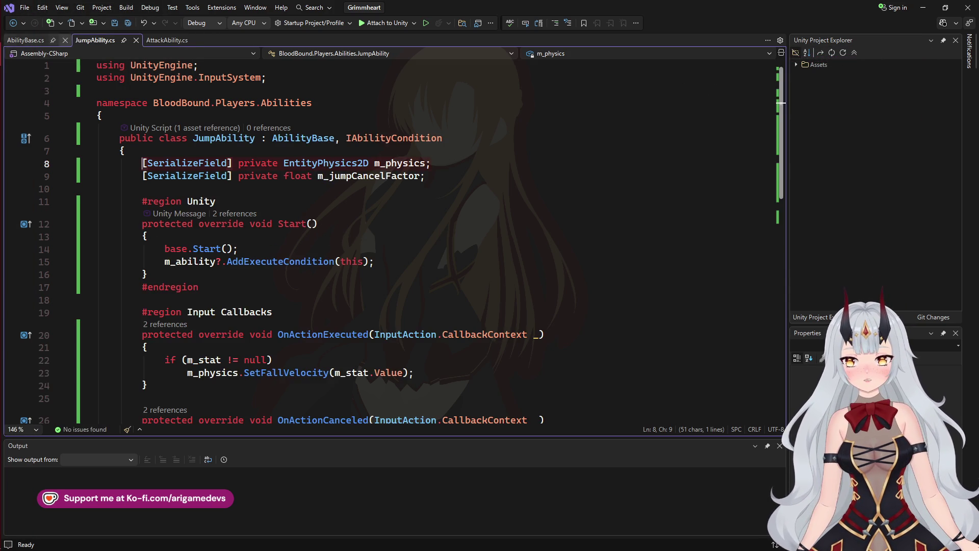
key("ctrl+Tab")
key("ctrl+Tab")
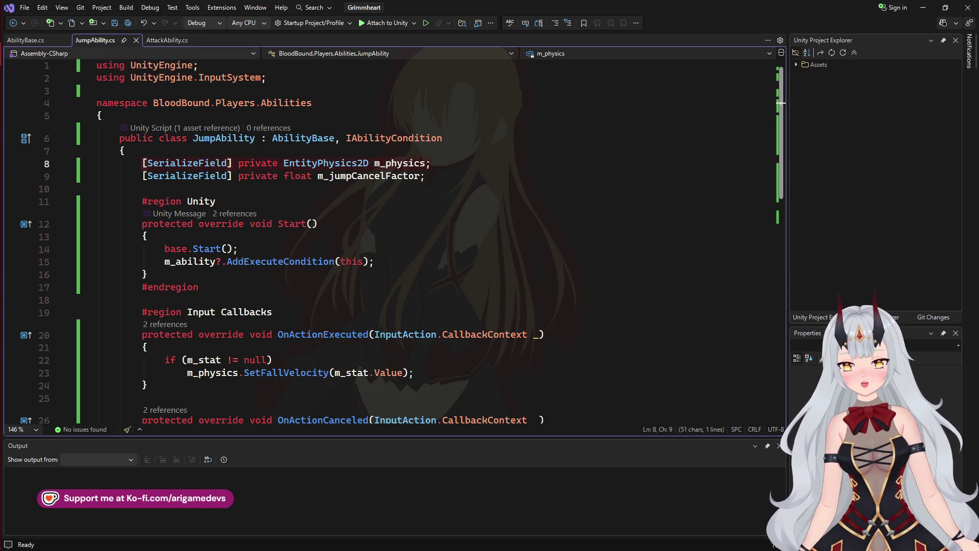
key("F12")
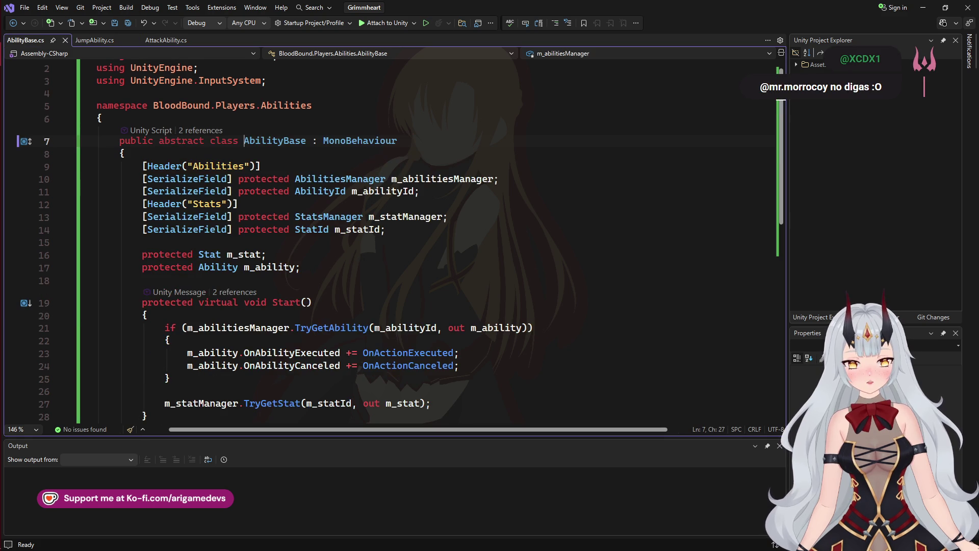
key("ctrl+Tab")
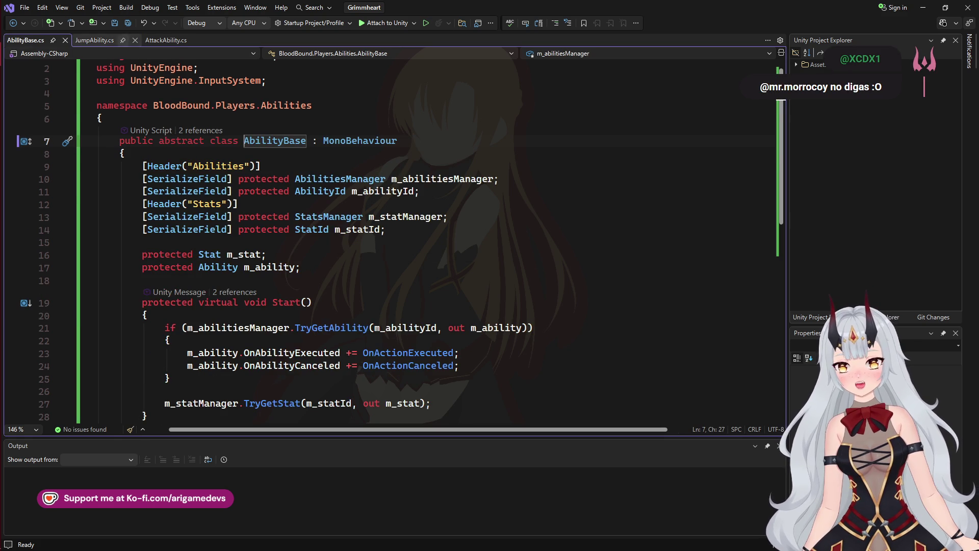
key("ctrl+Tab")
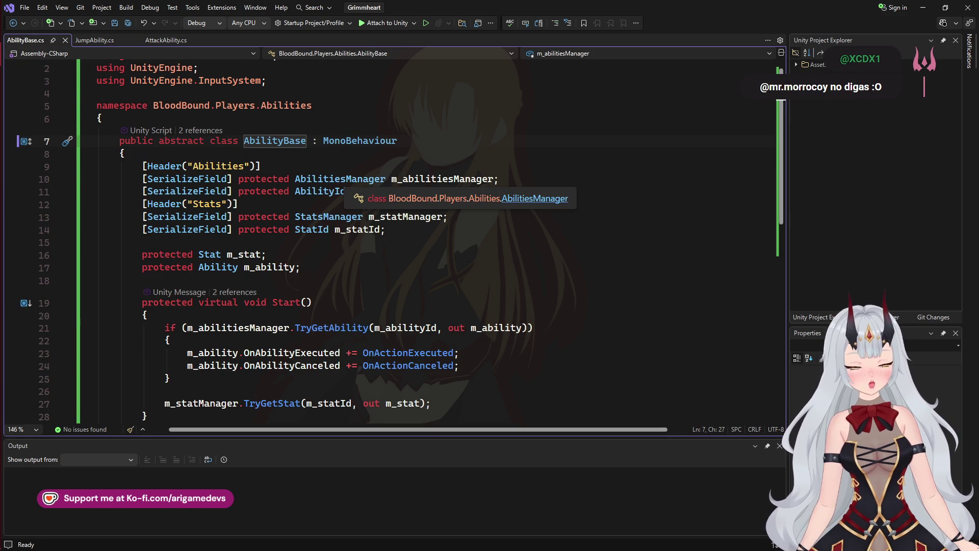
left_click(352, 179, "ctrl")
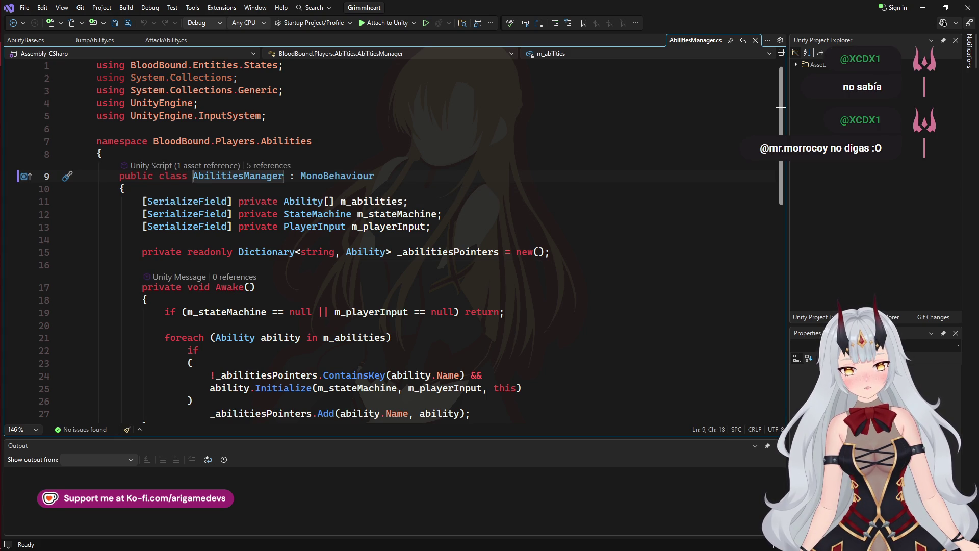
left_click_drag(696, 40, 256, 38)
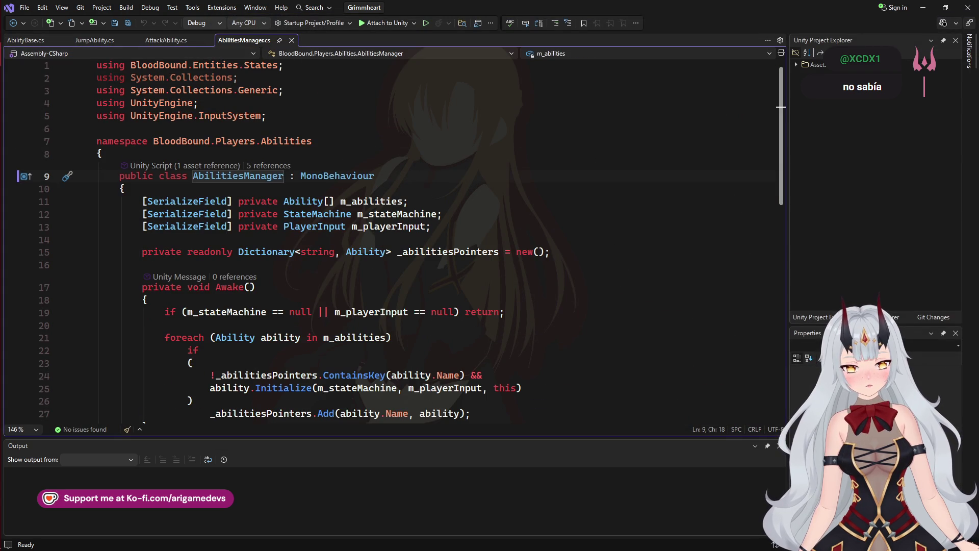
left_click(239, 77)
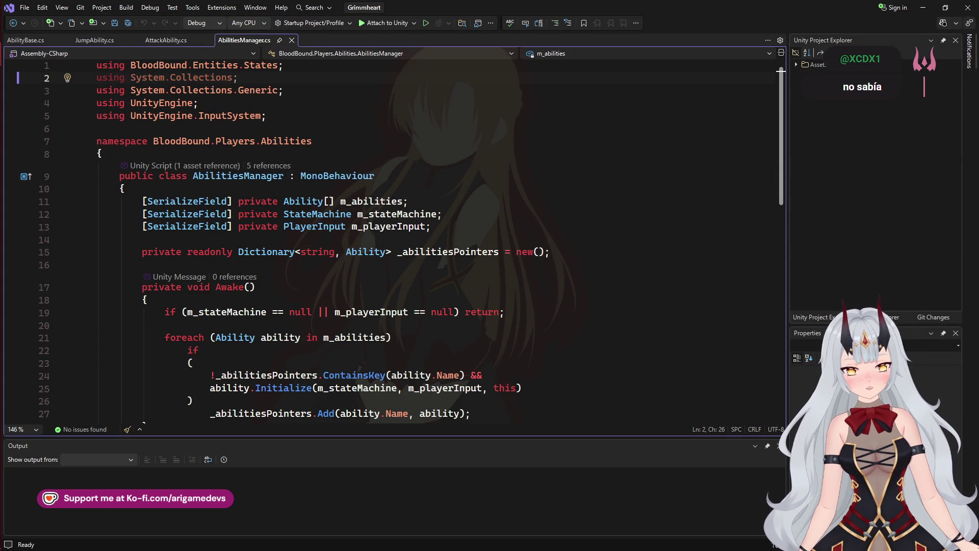
left_click(96, 287)
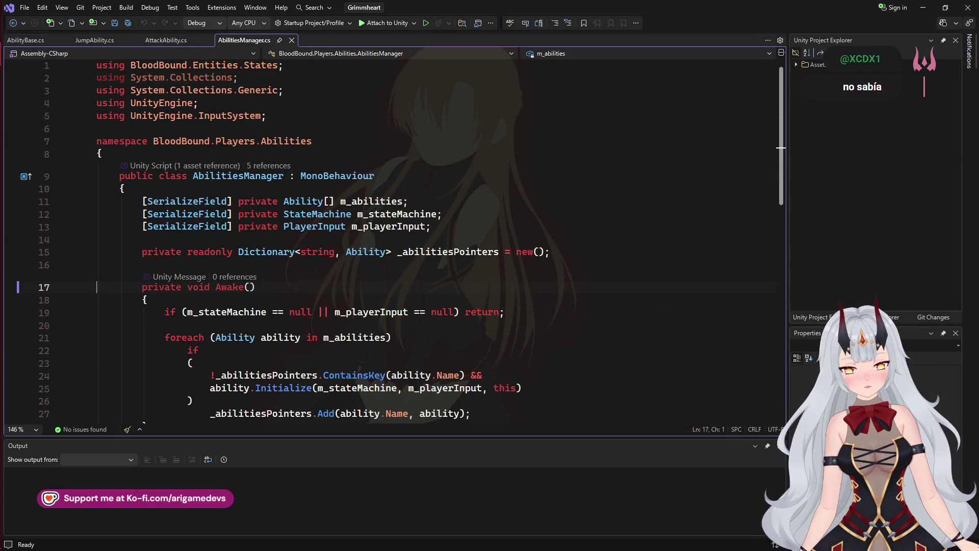
scroll(357, 229, "down", 3)
left_click(159, 173)
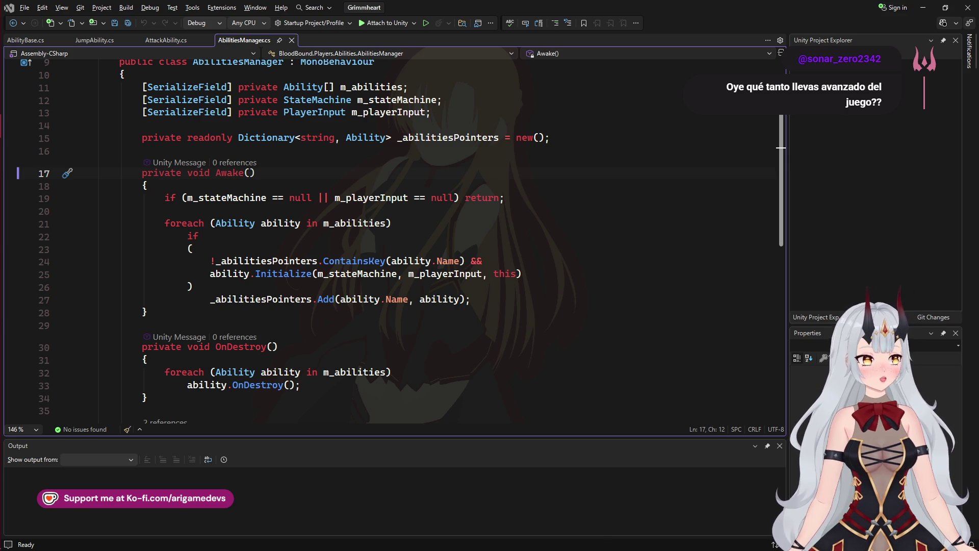
mouse_move(11, 126)
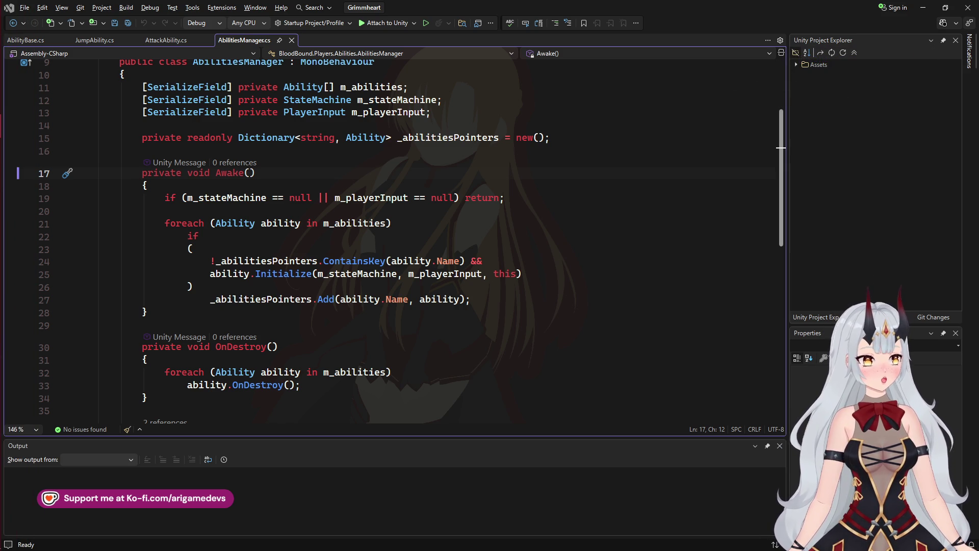
mouse_move(2, 275)
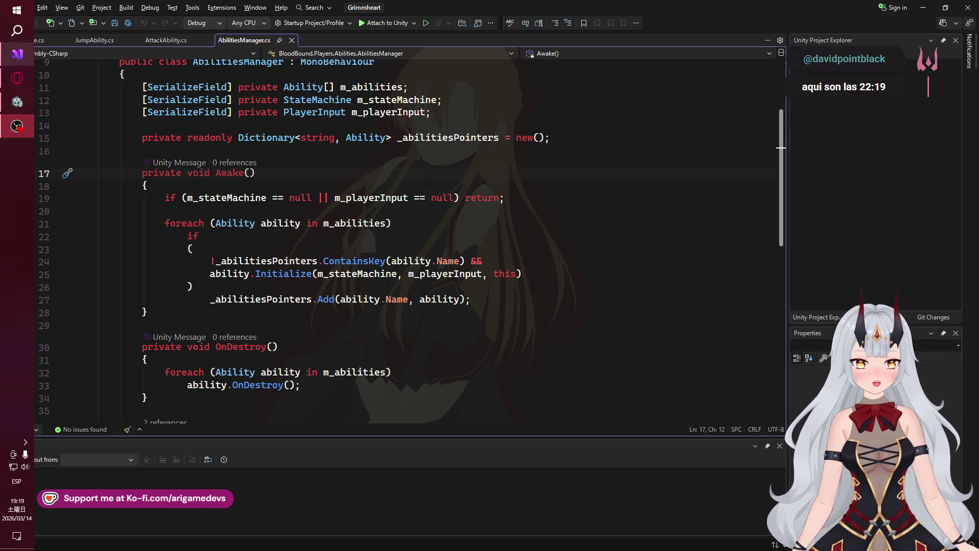
mouse_move(17, 54)
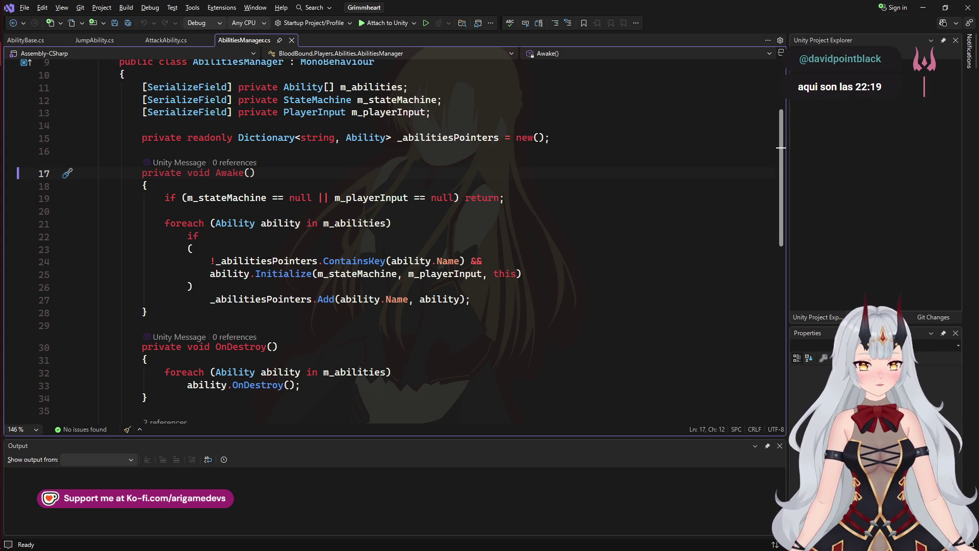
scroll(388, 240, "up", 1)
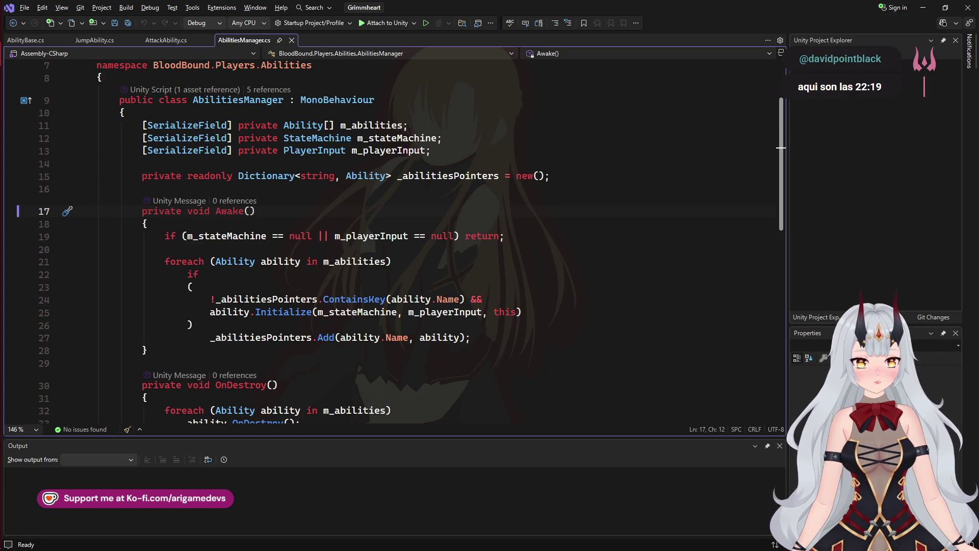
mouse_move(367, 176)
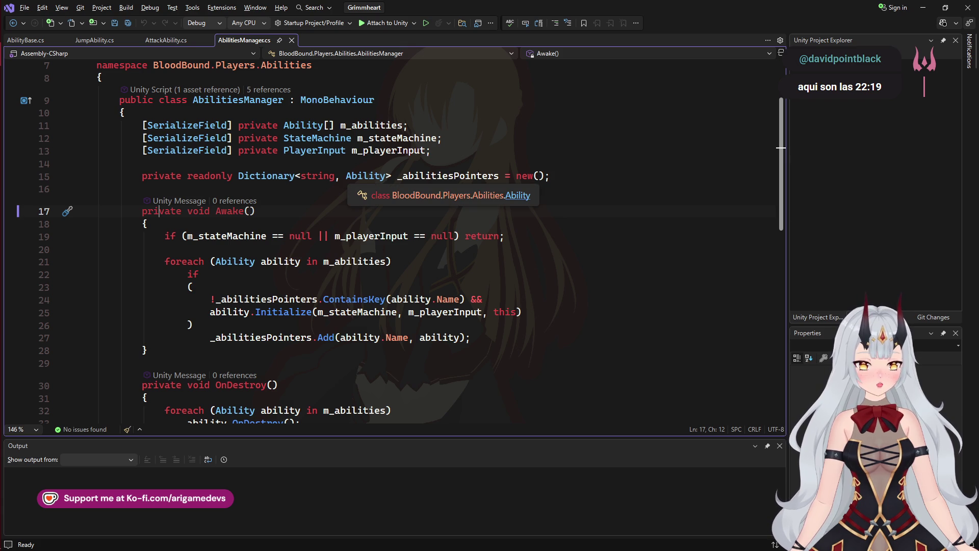
- Open the Ability class definition and collapse Initialize, SetInput, SetStateMachine and OnDestroy
left_click(368, 176, "ctrl")
scroll(367, 176, "down", 3)
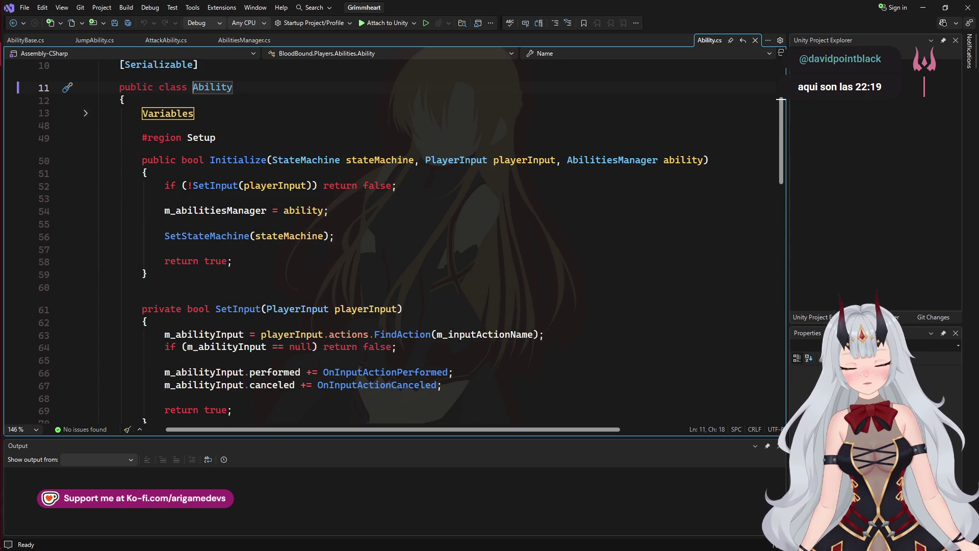
left_click(44, 160)
left_click(86, 161)
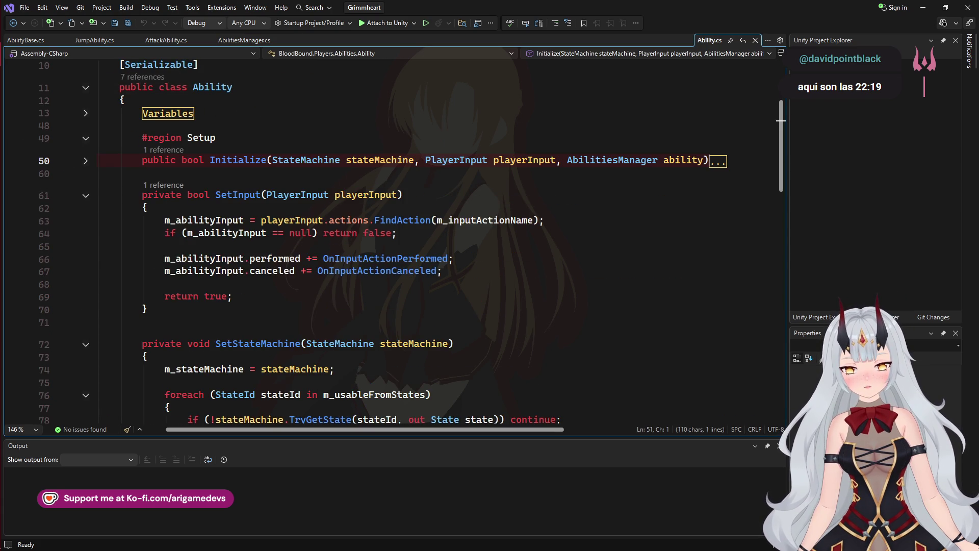
left_click(86, 196)
left_click(86, 230)
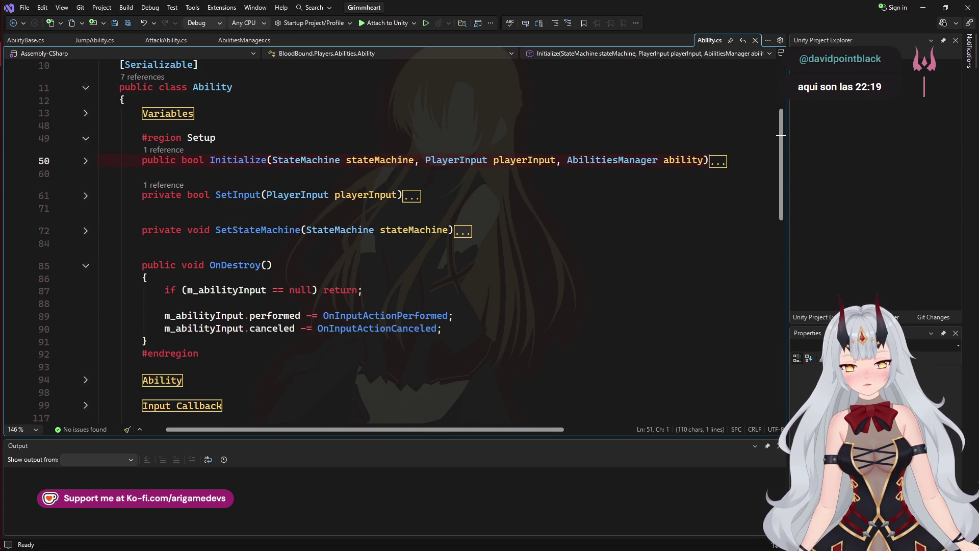
left_click(86, 265)
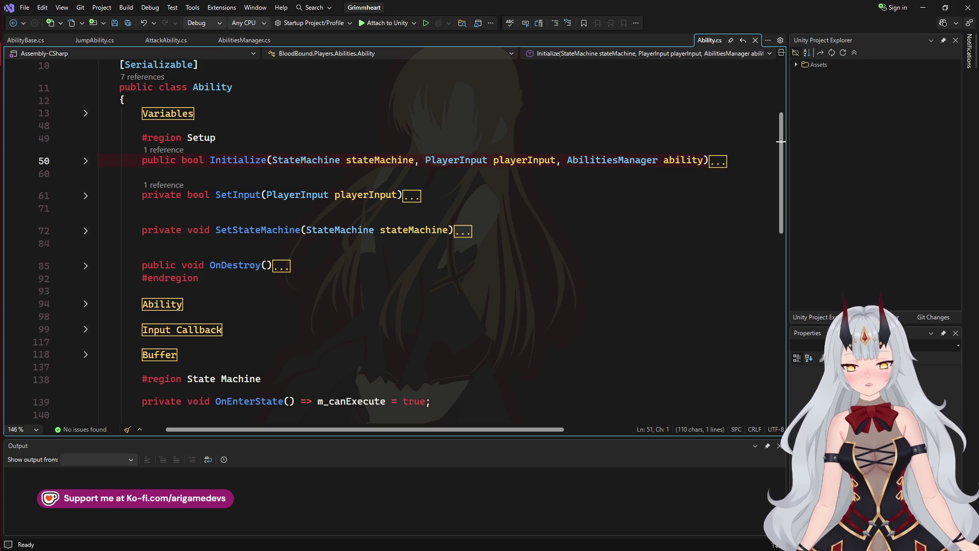
- Fold the Setup region and expand the Variables and Exposed field regions
left_click(85, 138)
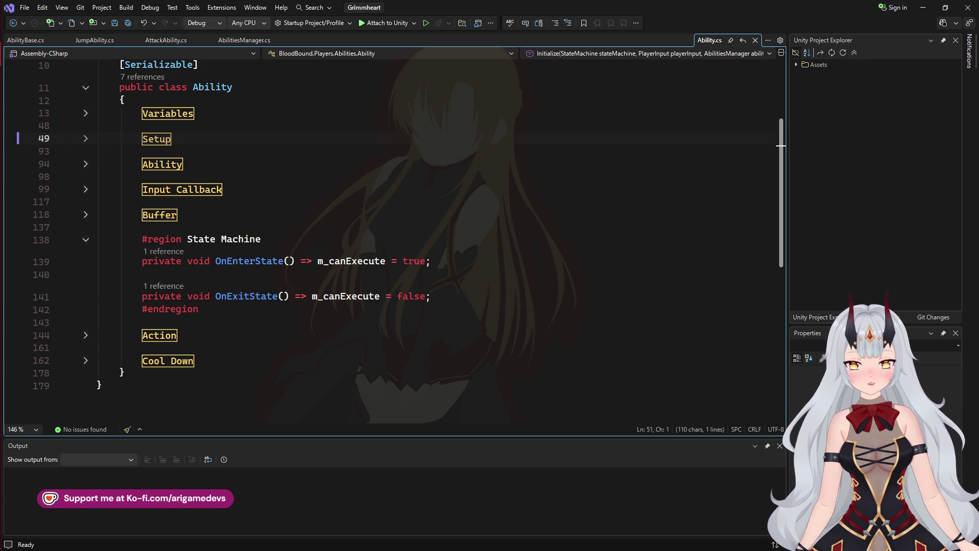
left_click(86, 113)
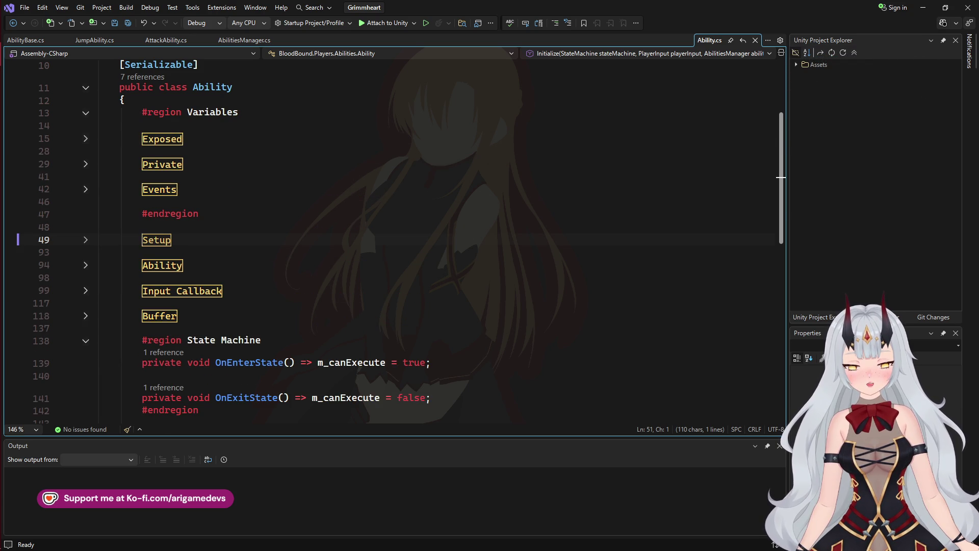
left_click(86, 138)
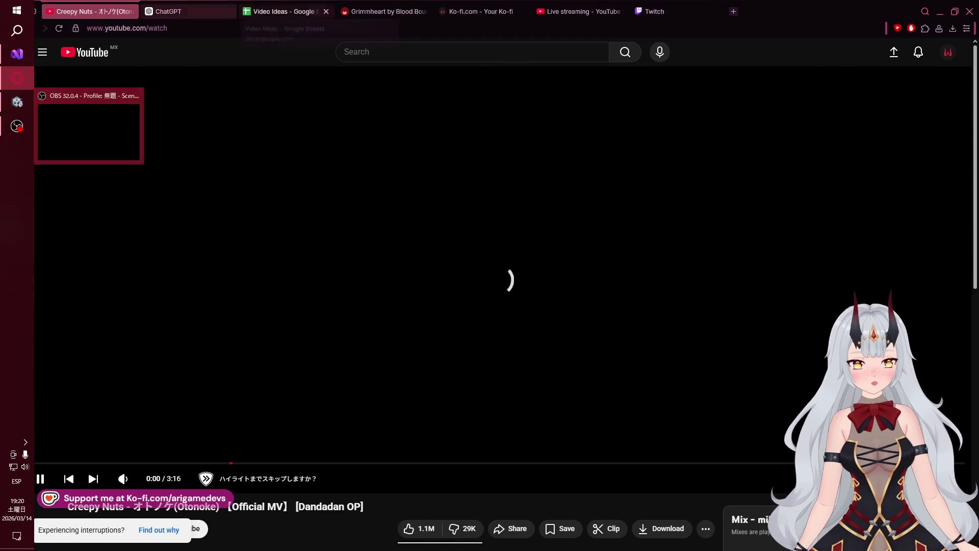
left_click(286, 11)
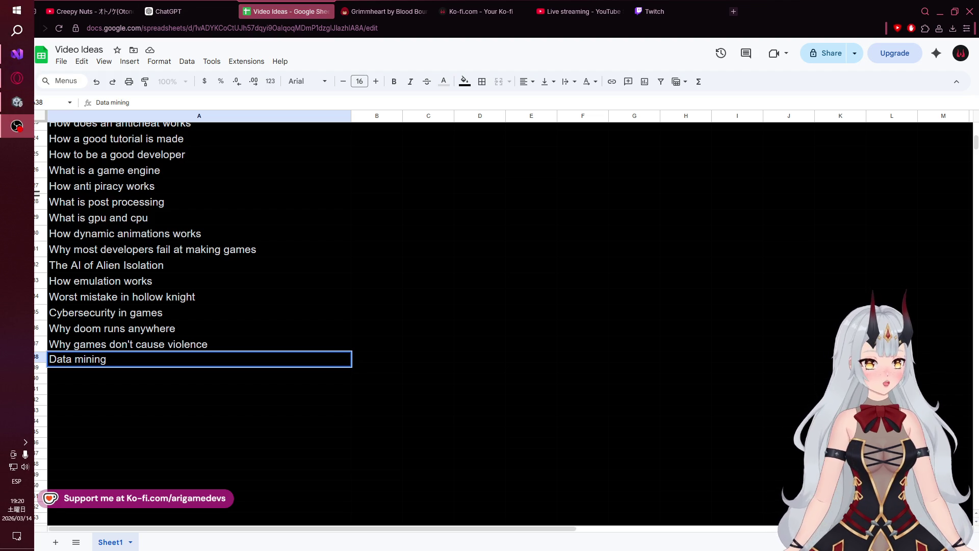
left_click(17, 102)
left_click(17, 54)
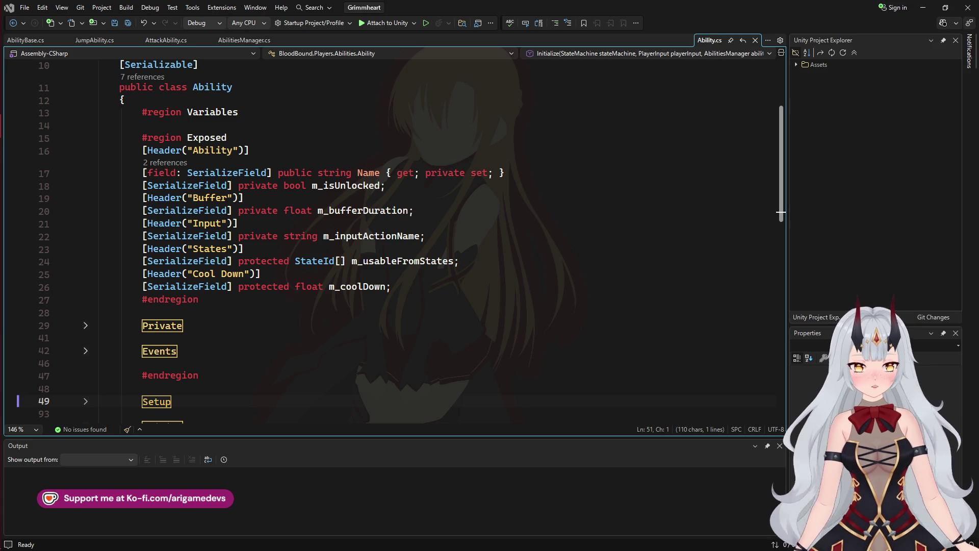
mouse_move(6, 256)
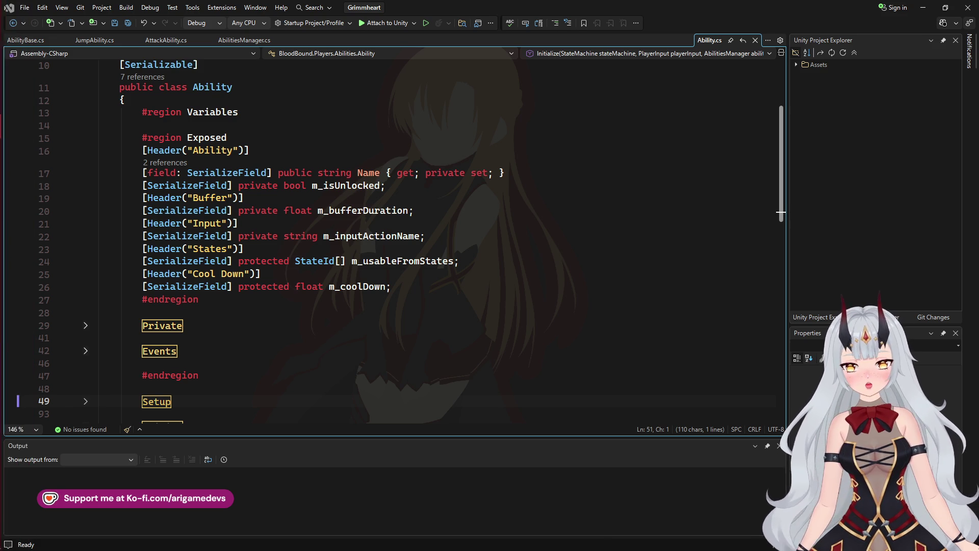
- Switch to the browser, glance at the Ko-fi and YouTube Studio tabs, then open Twitch's stream manager
left_click(17, 78)
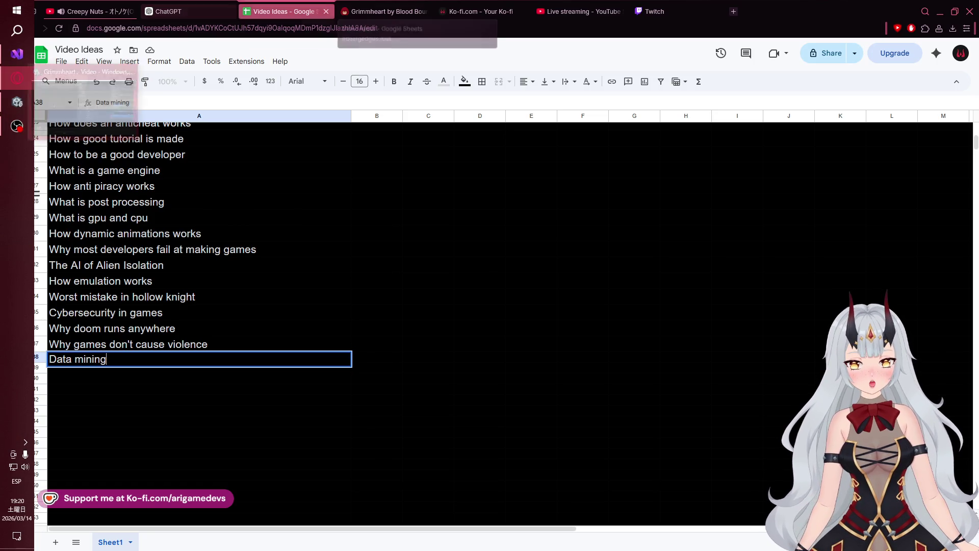
left_click(383, 11)
left_click(479, 11)
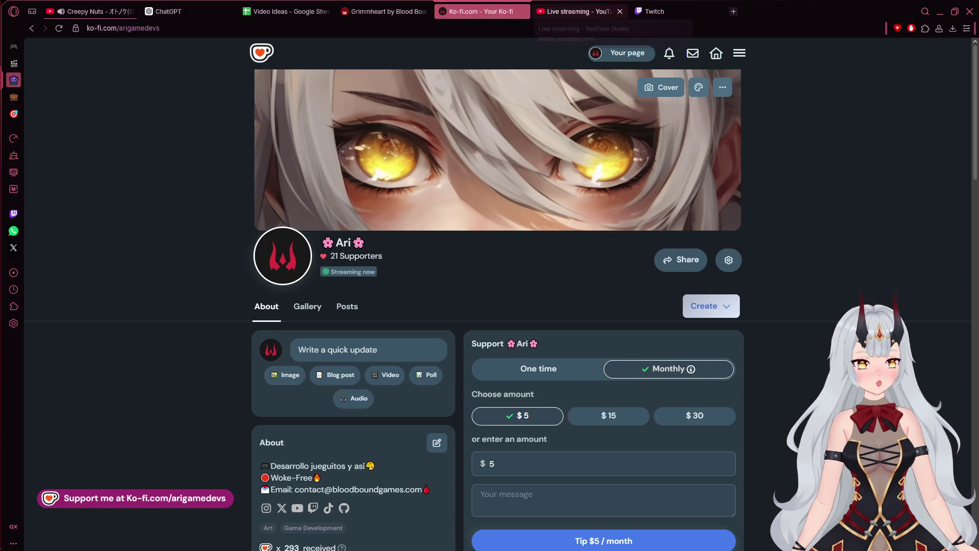
scroll(498, 306, "down", 3)
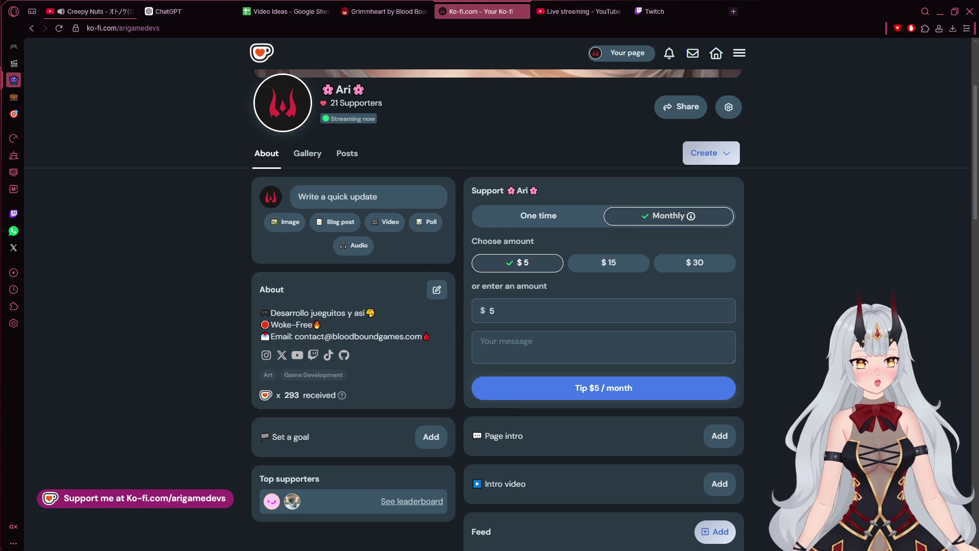
scroll(497, 306, "up", 3)
left_click(582, 12)
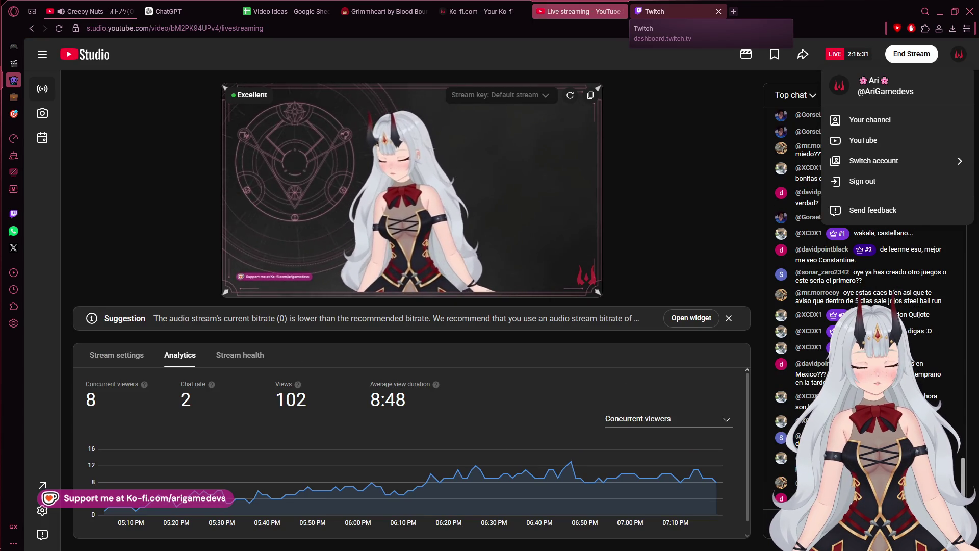
left_click(658, 11)
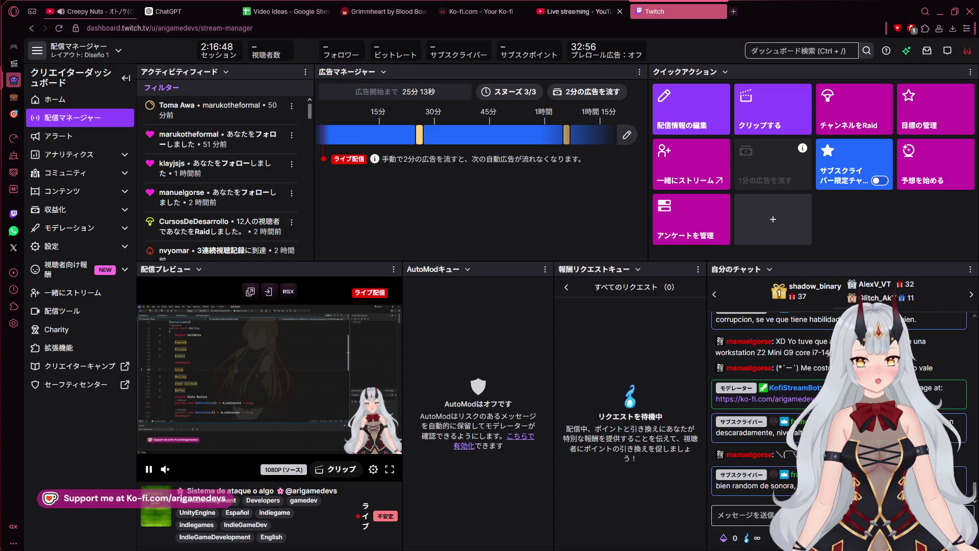
mouse_move(17, 125)
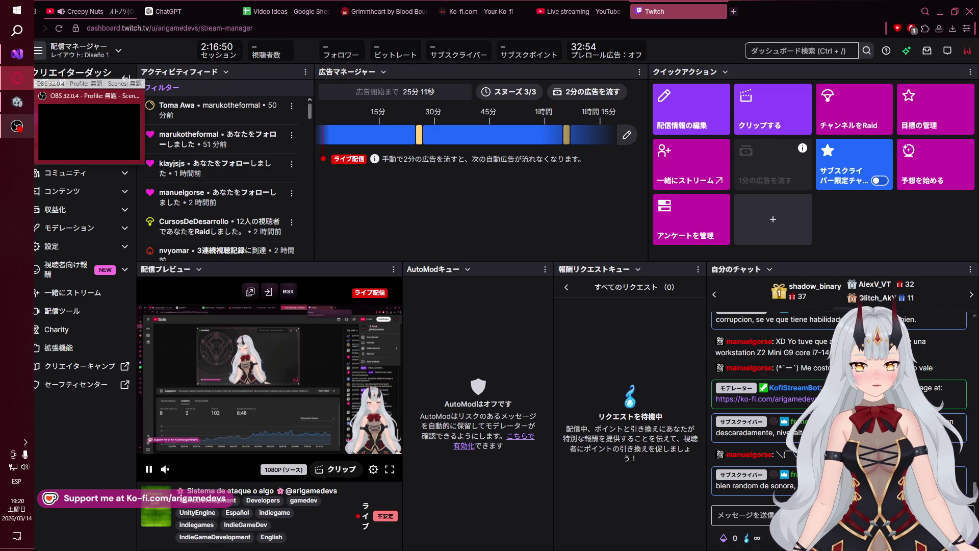
mouse_move(17, 78)
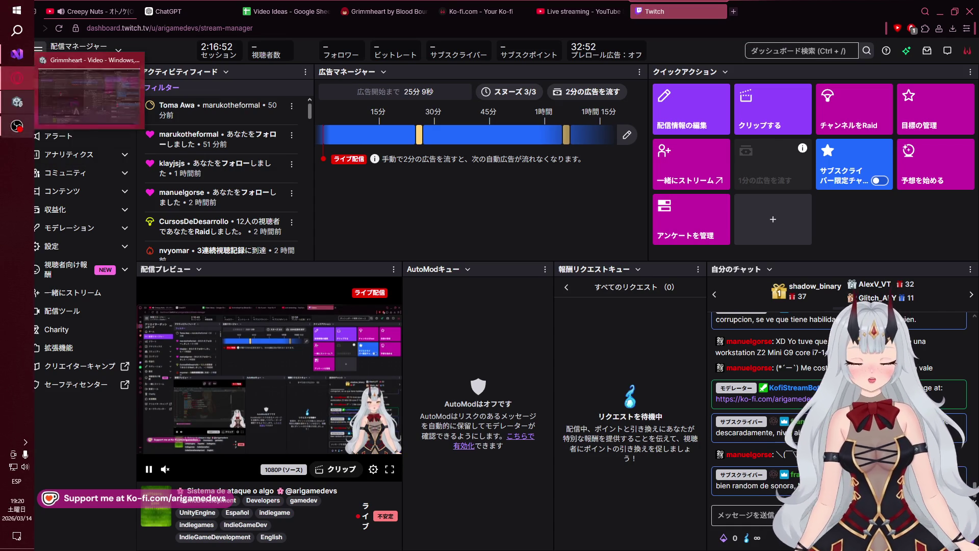